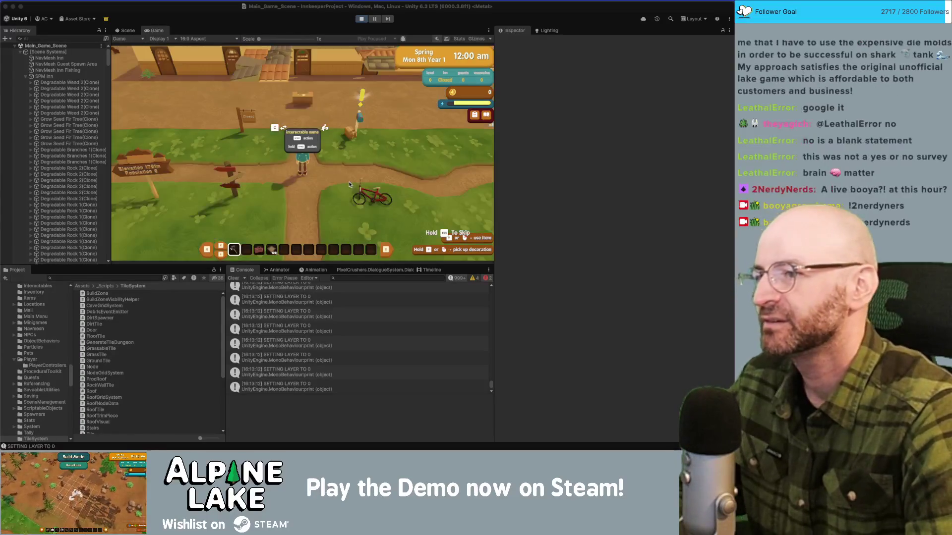
- Focus the running game, select hotbar slot 4 (seeds), and enter Redecorating > Roofing mode
left_click(350, 158)
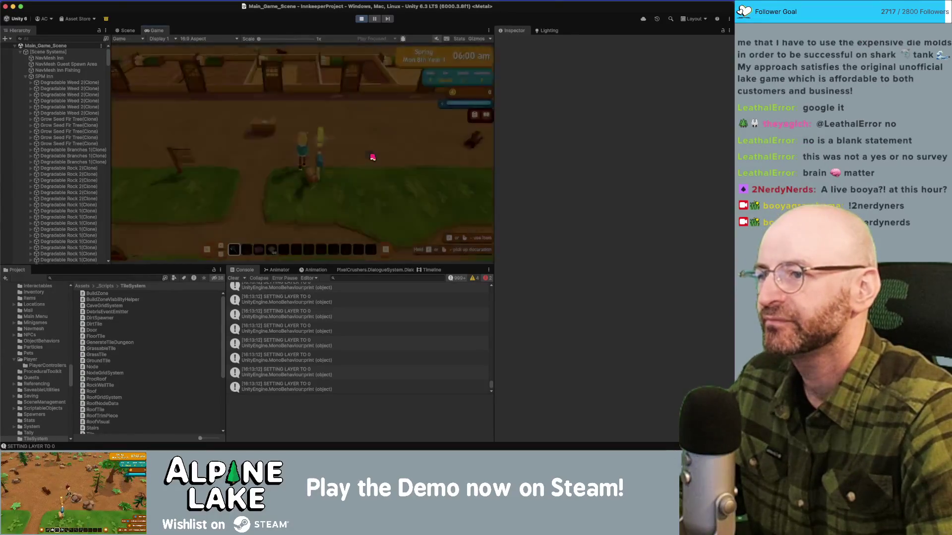
key("4")
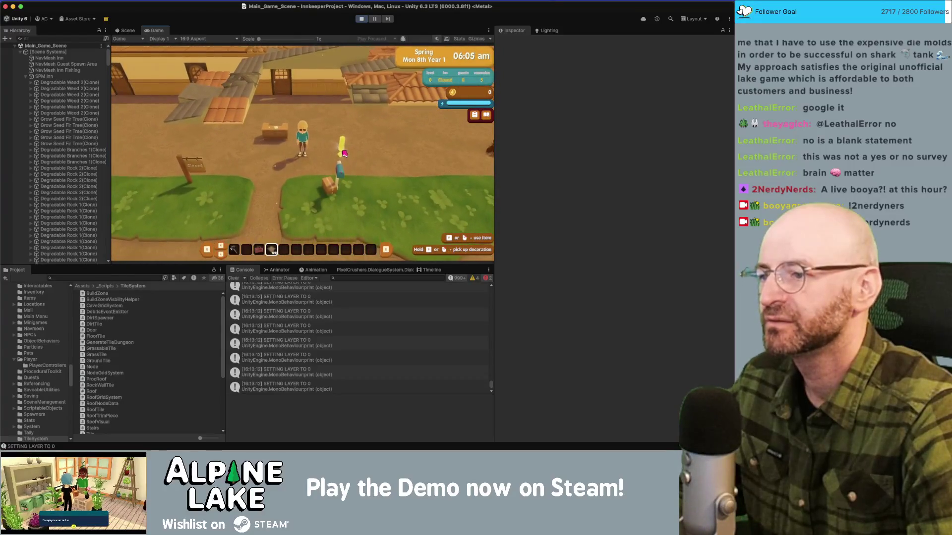
left_click(343, 153)
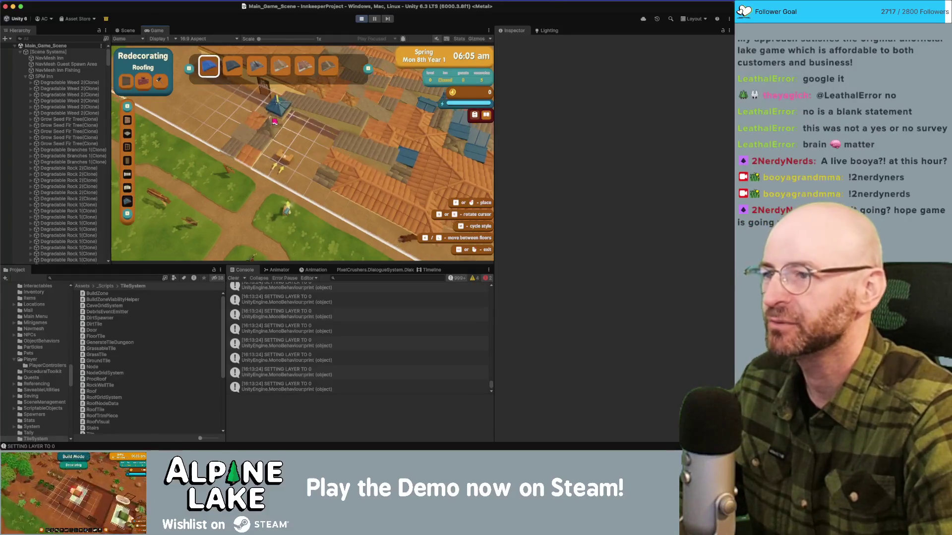
- Pan the game camera with W, A and S across the inn's orange and blue roofs
key("w")
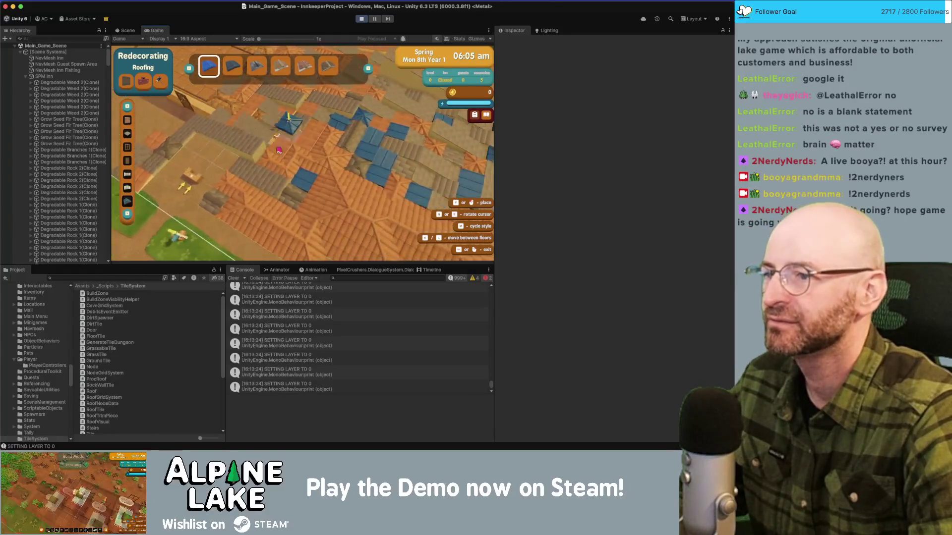
key("w")
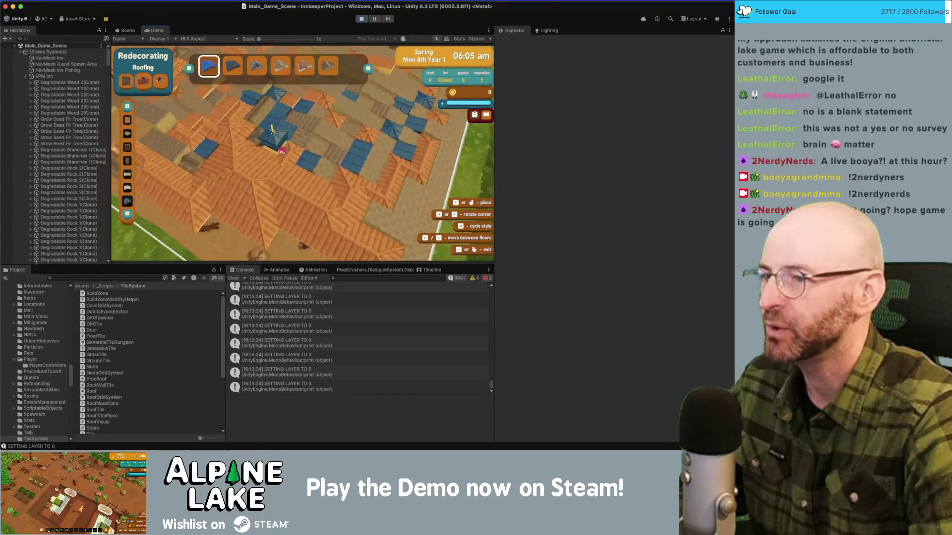
key("w")
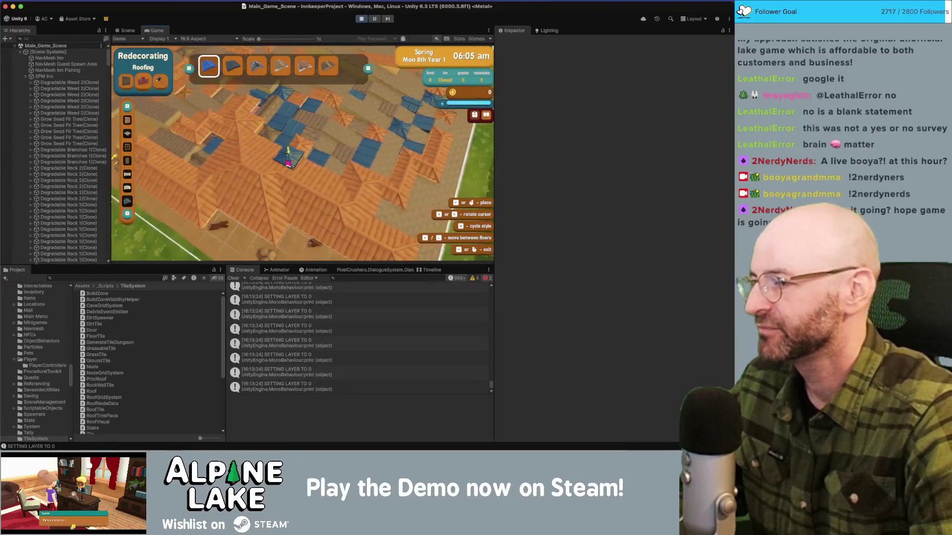
key("w")
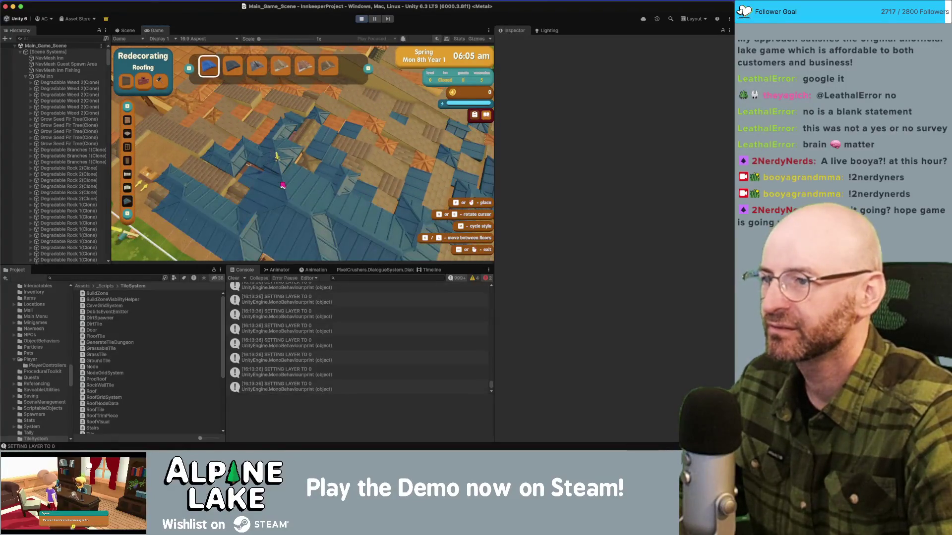
key("w")
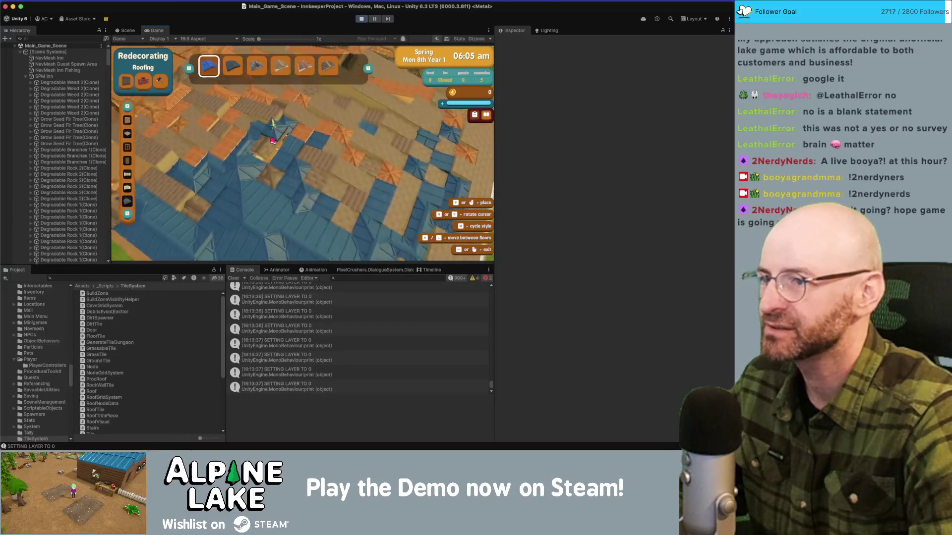
key("w")
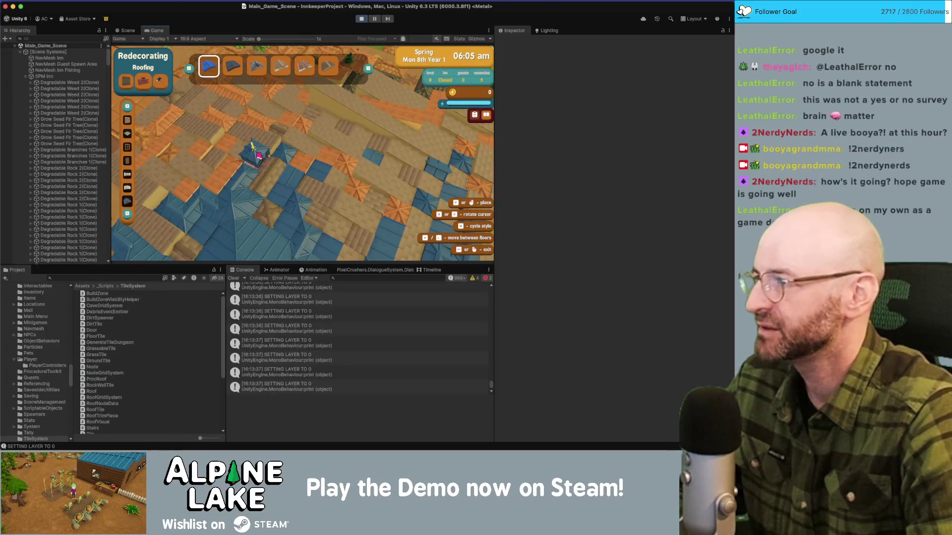
key("a")
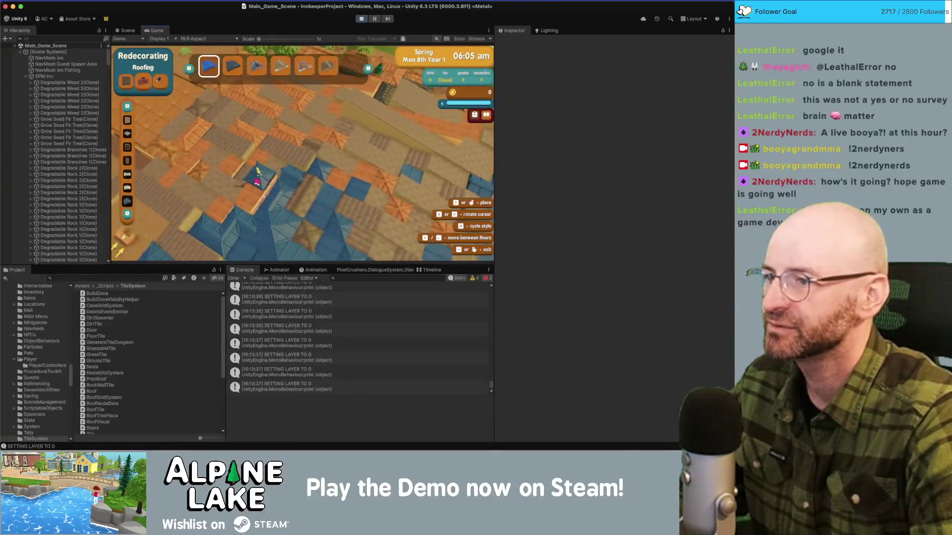
key("a")
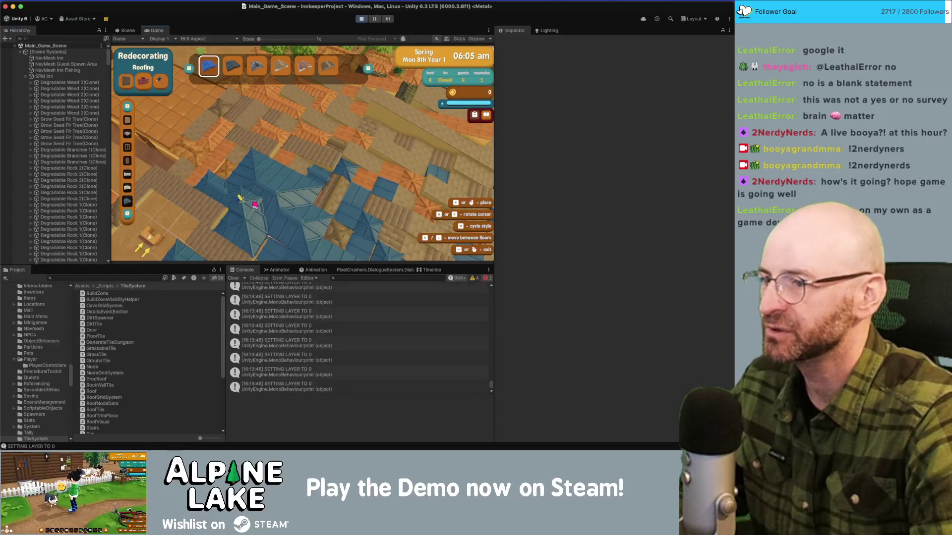
key("s")
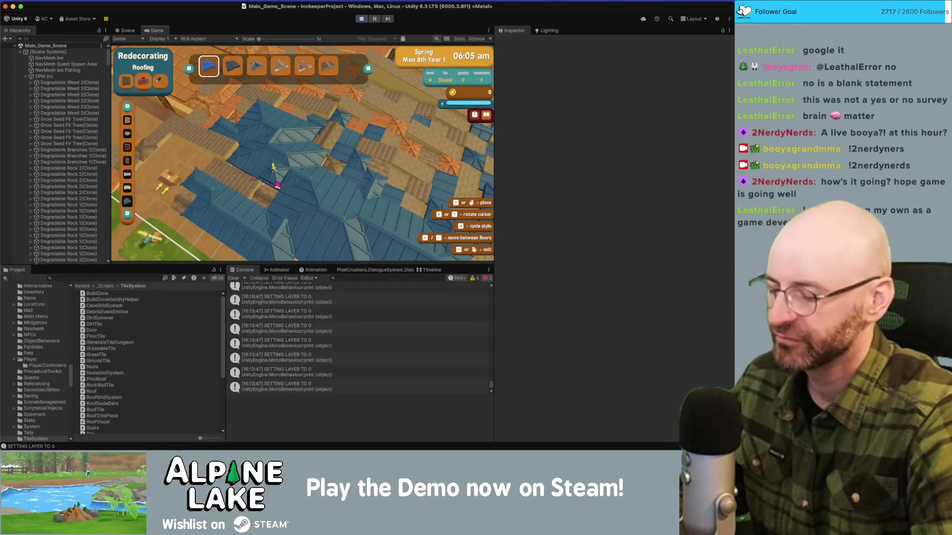
- Drop a floor with X, return with Z, and clear the Console log
key("x")
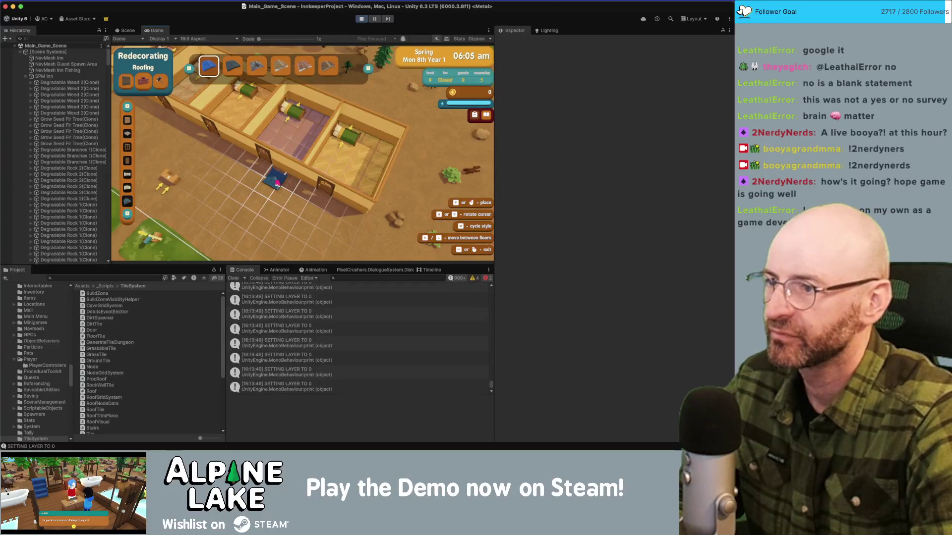
key("z")
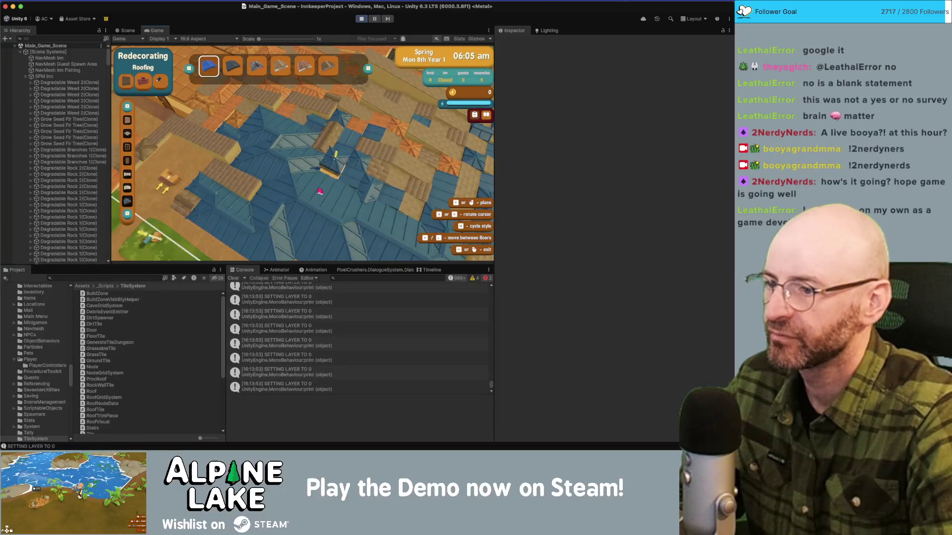
left_click(231, 279)
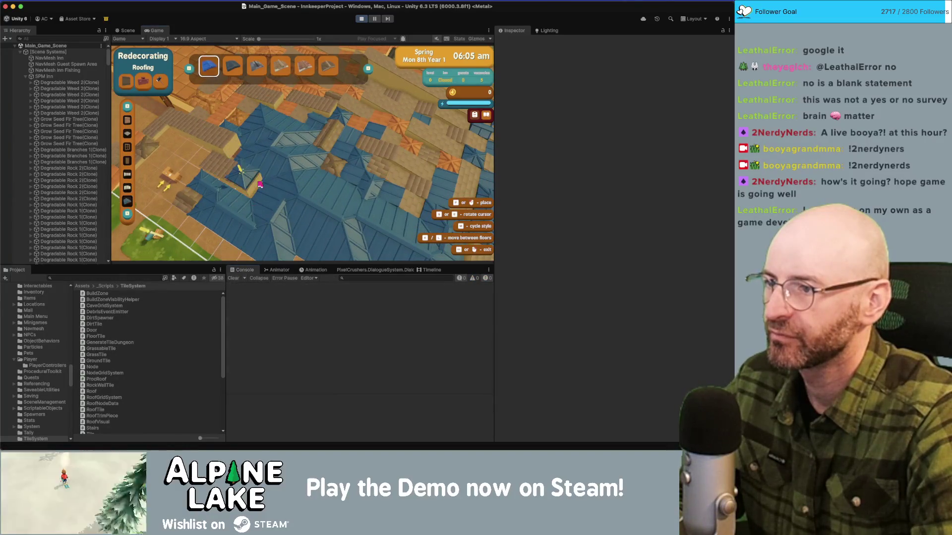
- Place blue roofing over the inn and enable Collapse in the Console
left_click(251, 182)
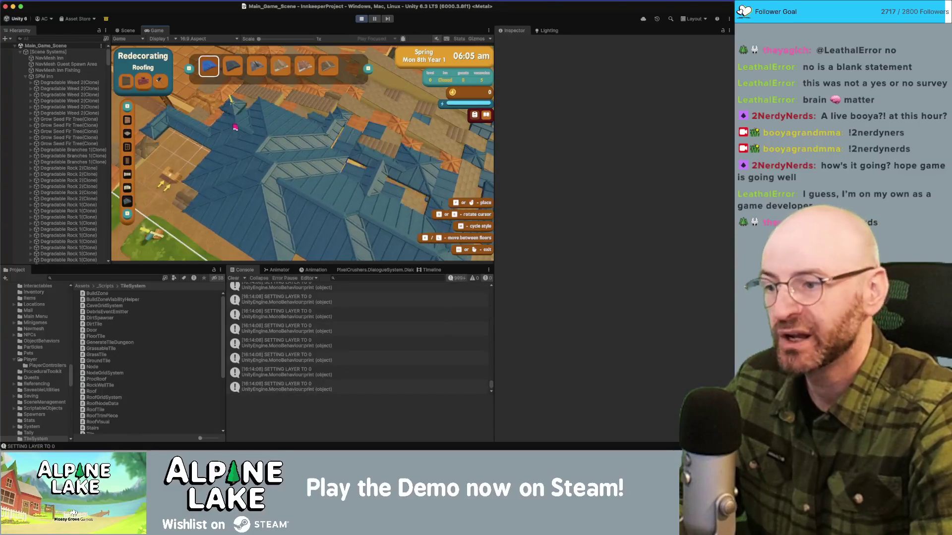
left_click(265, 279)
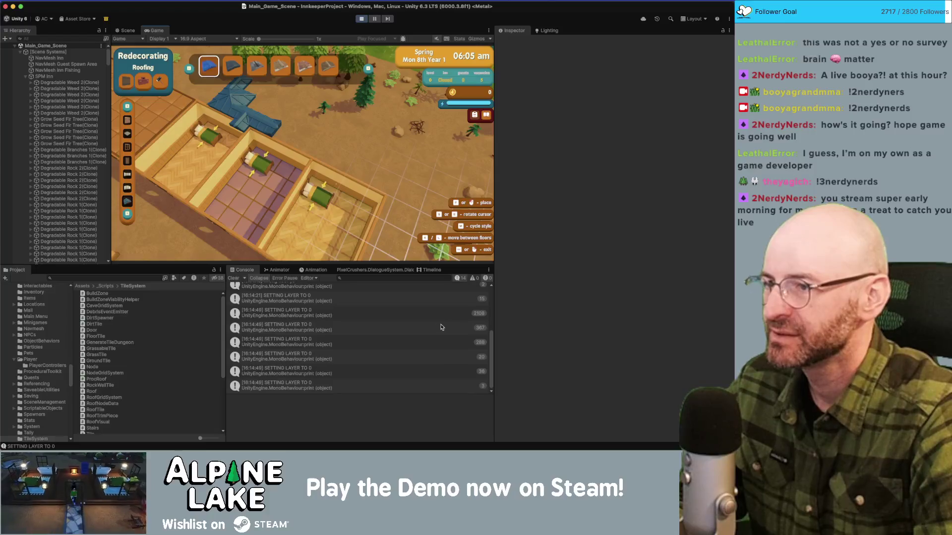
left_click(297, 121)
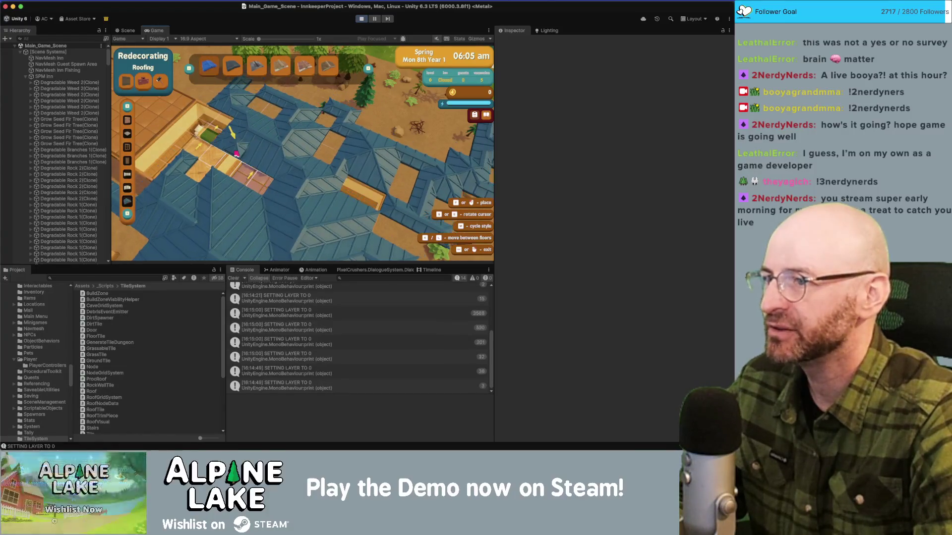
- Toggle the inn's blue roofs off and on to reveal the bedrooms, then place a full blue roof
left_click(272, 139)
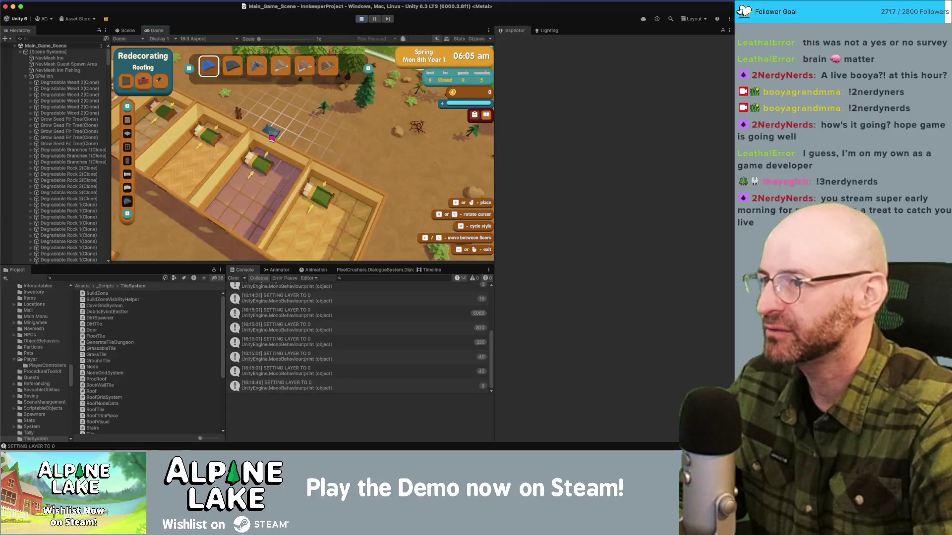
left_click(271, 141)
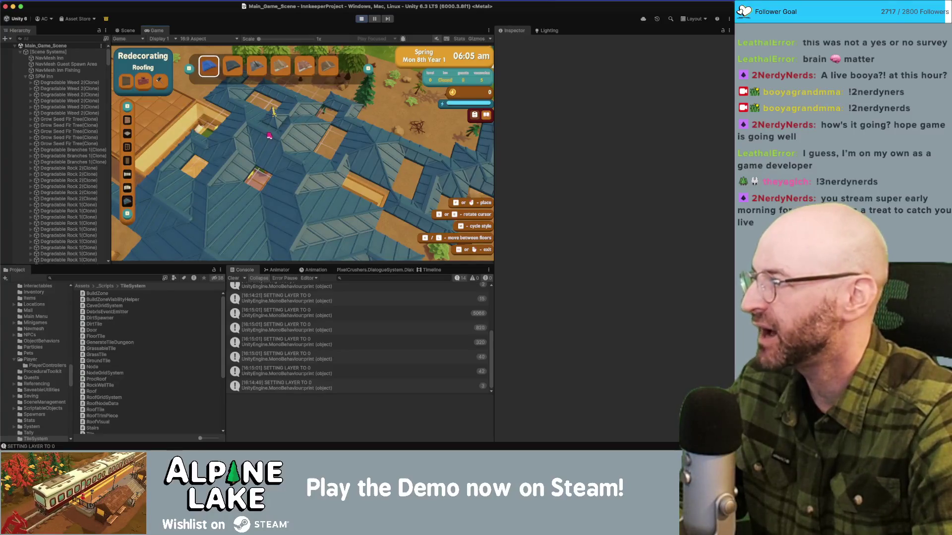
left_click(261, 138)
left_click(215, 135)
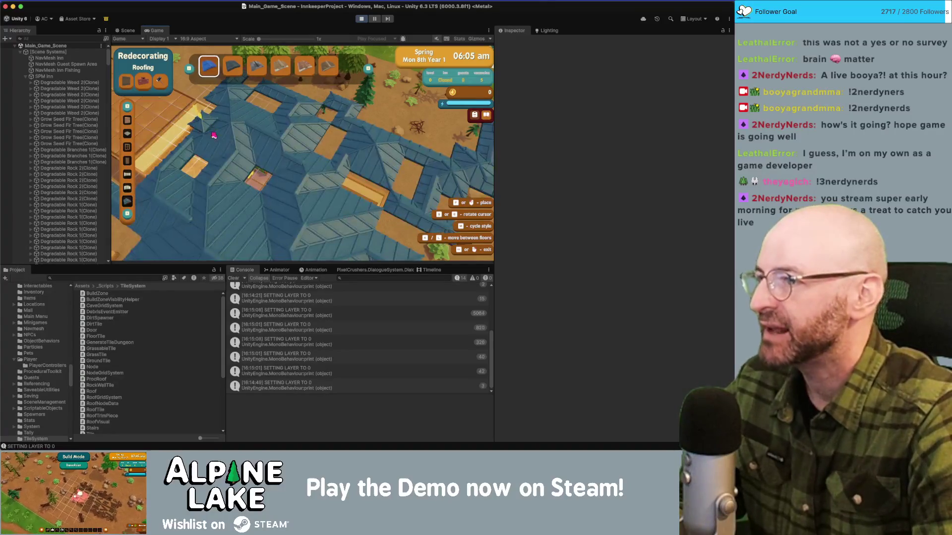
left_click(297, 136)
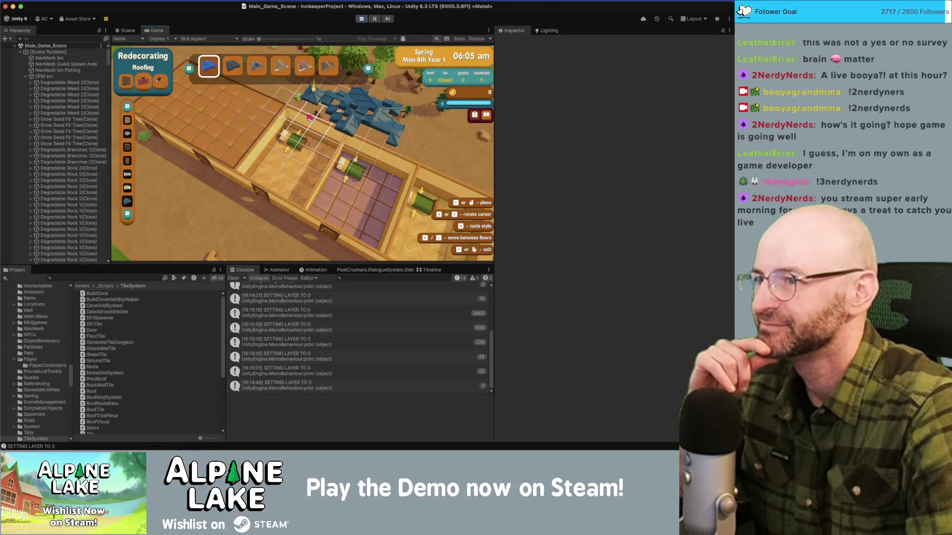
left_click(324, 117)
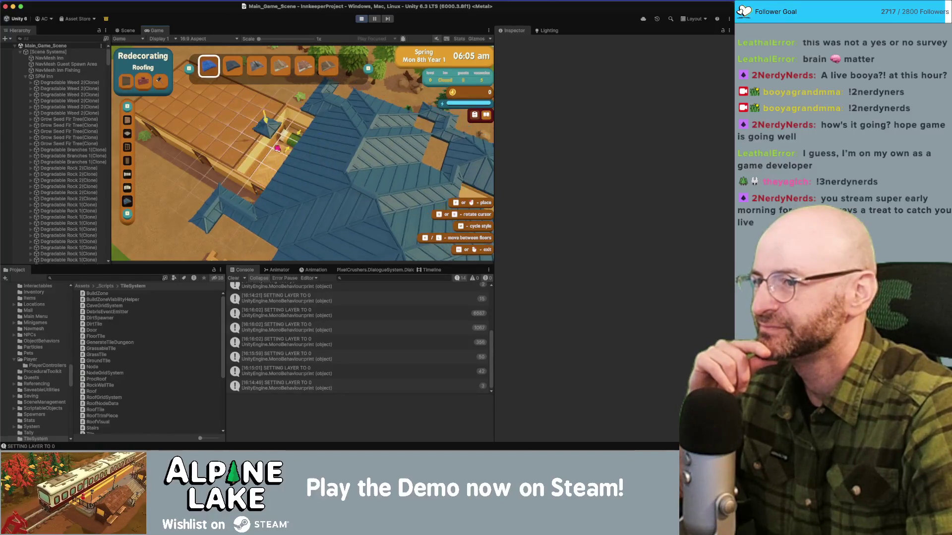
- Choose the first roof style and flip between room and roof floors with Page Down/Page Up
key("Tab")
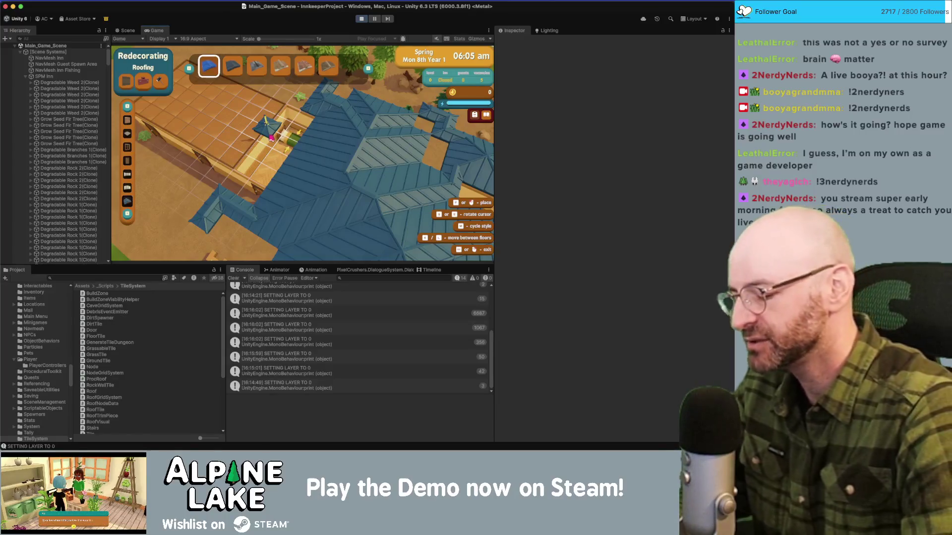
key("Page_Down")
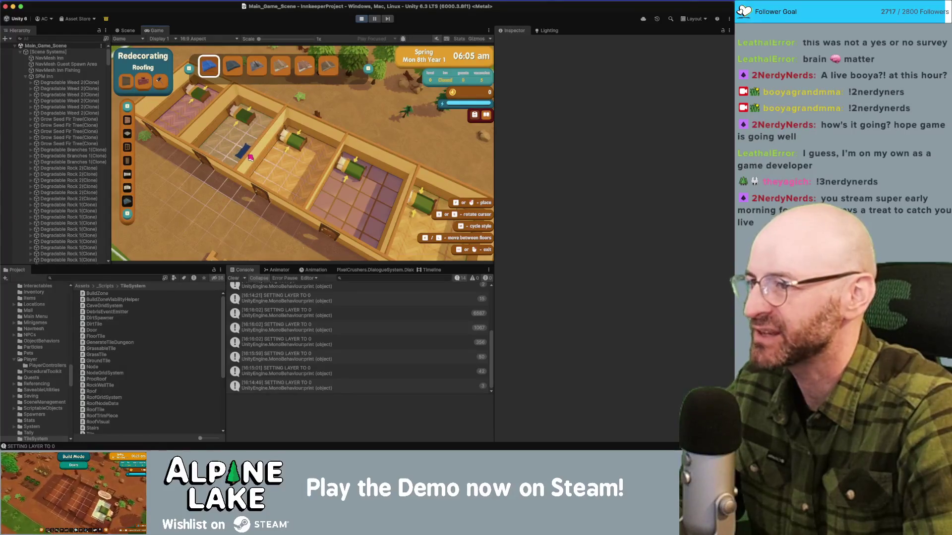
key("Page_Up")
key("Page_Down")
key("Page_Up")
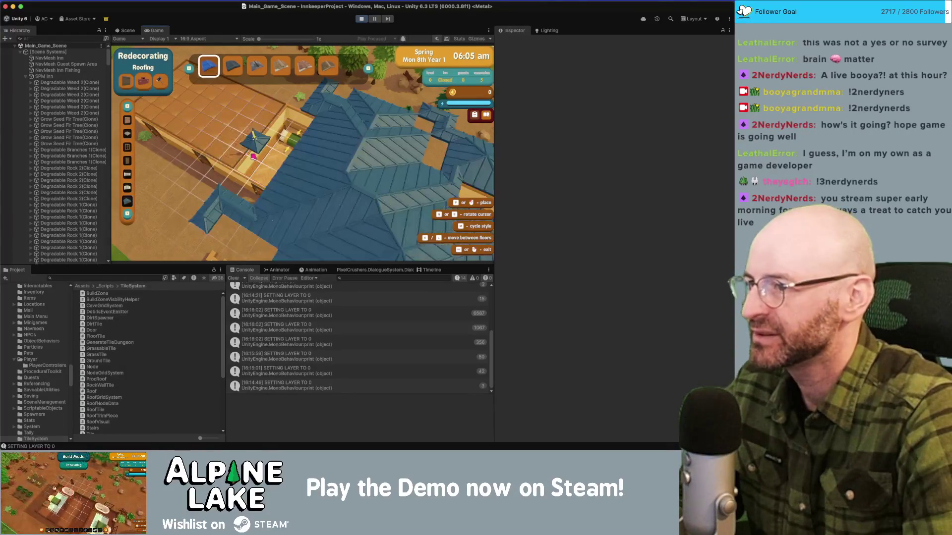
key("Page_Down")
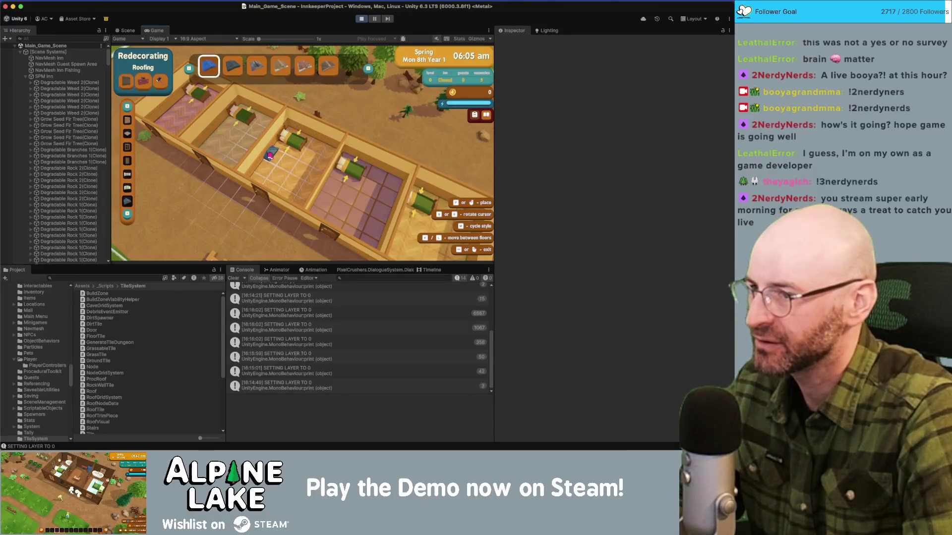
key("Page_Up")
key("Page_Down")
key("Page_Up")
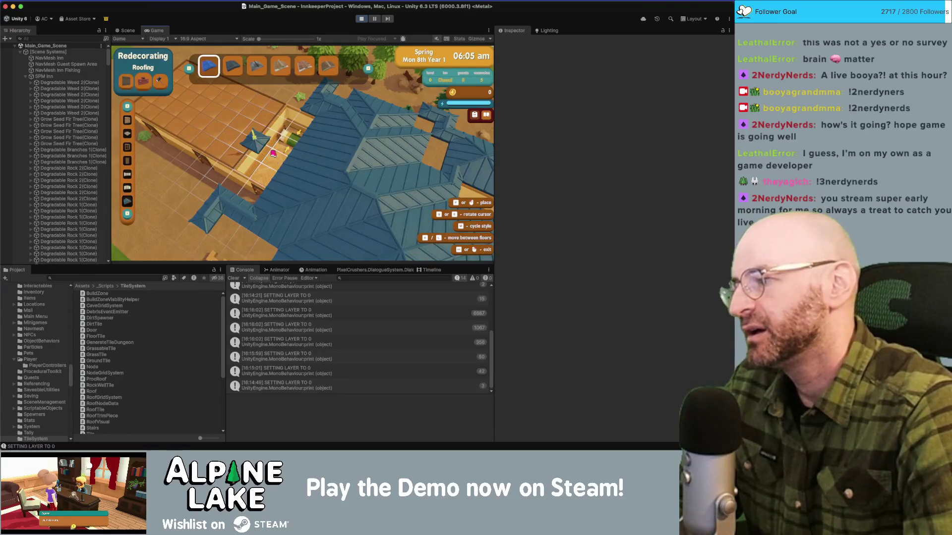
key("Page_Down")
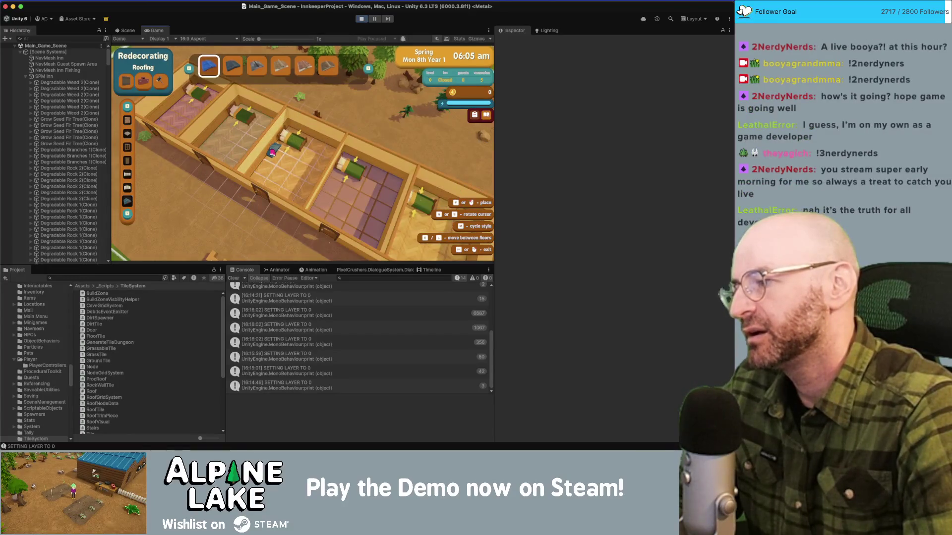
key("Page_Up")
- Place roof tiles over the inn's rooms, including one room's roof
left_click(273, 152)
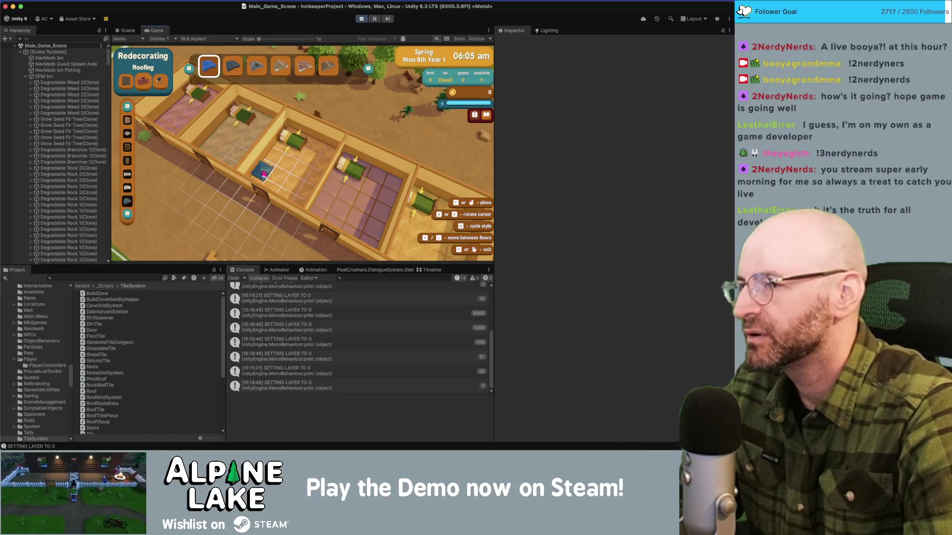
left_click(263, 174)
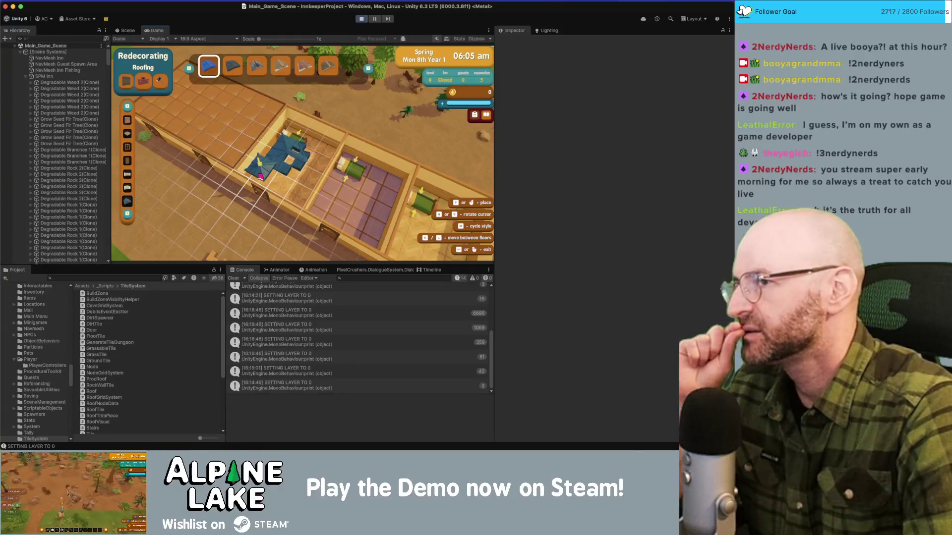
left_click(128, 30)
- Search the Hierarchy for 'tile' and step through the placed roof tiles' Object Hider data
left_click_drag(278, 109, 332, 64)
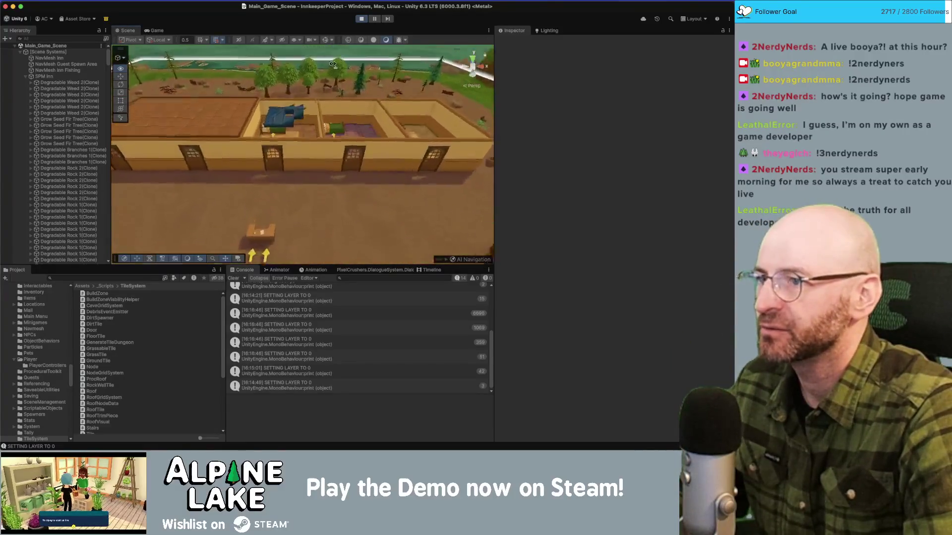
scroll(269, 117, "down", 5)
left_click(269, 118)
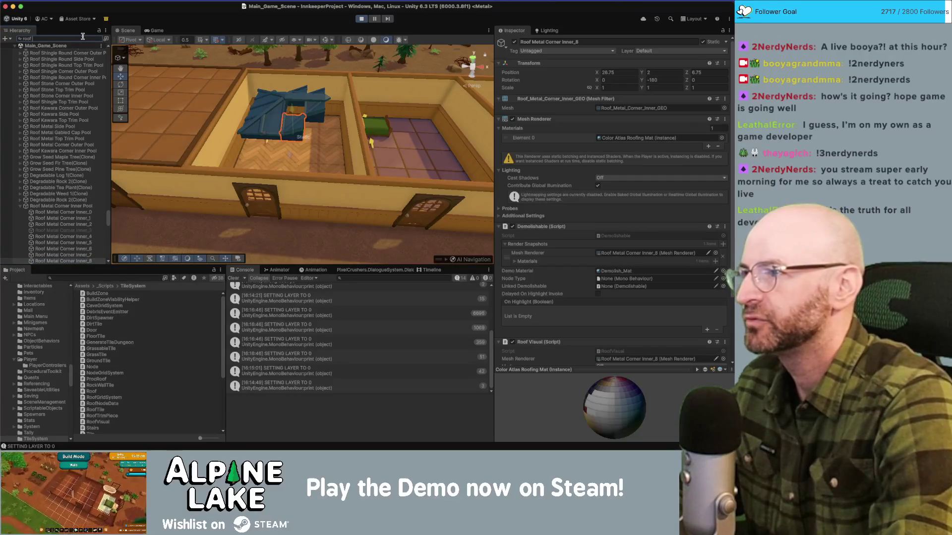
type("tile")
left_click(47, 119)
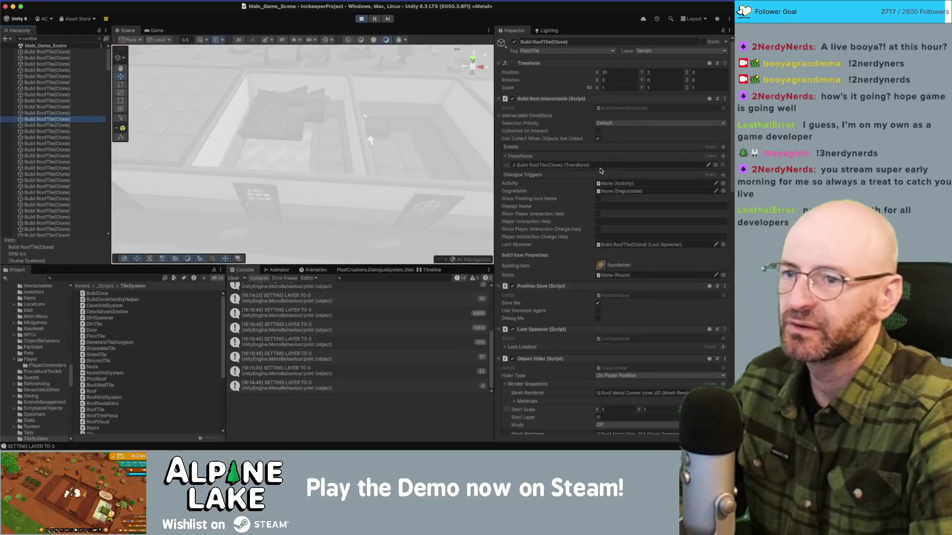
scroll(588, 278, "down", 5)
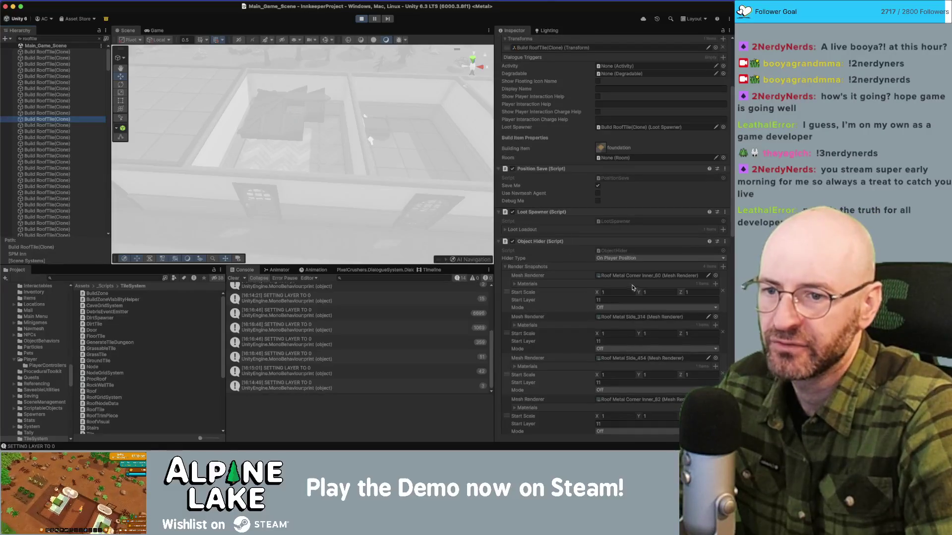
scroll(566, 254, "down", 2)
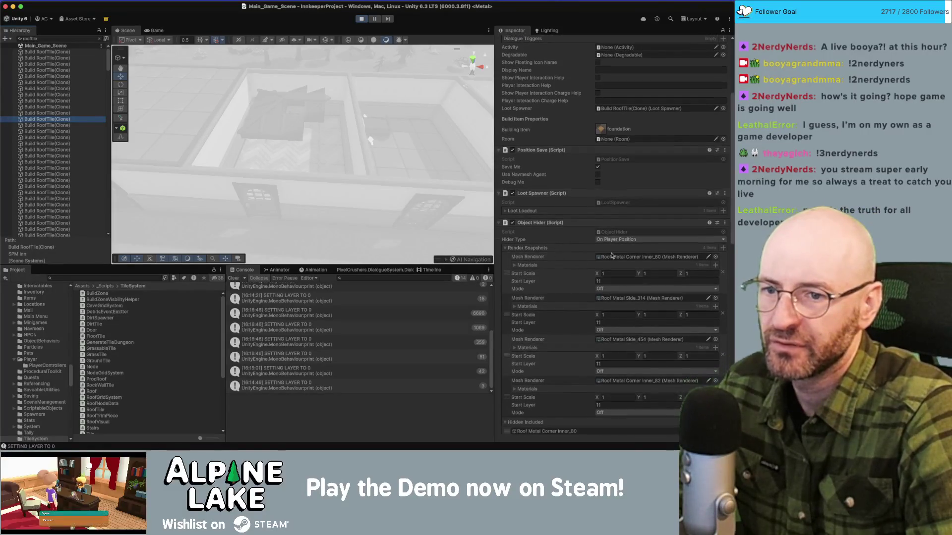
left_click(69, 156)
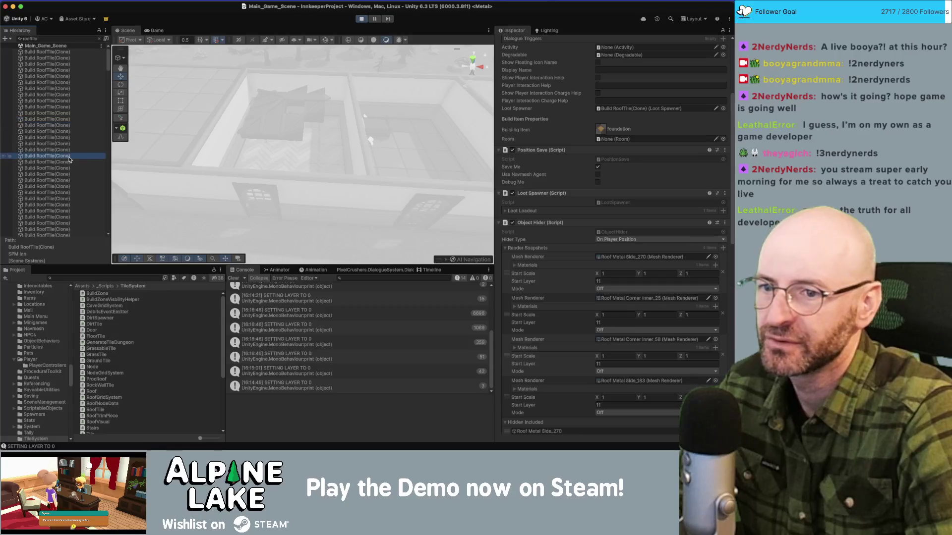
key("Up")
key("Up")
key("Up")
key("Down")
key("Down")
key("Down")
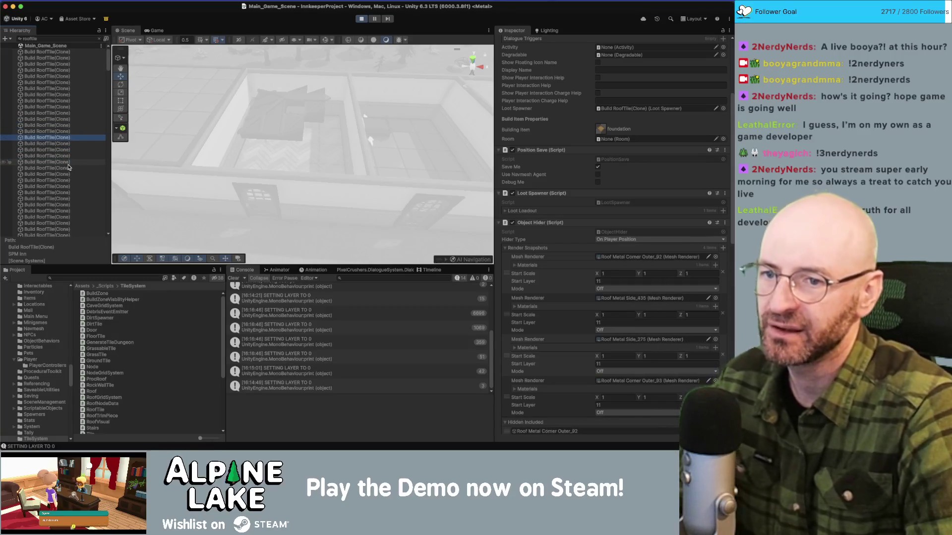
scroll(561, 327, "down", 2)
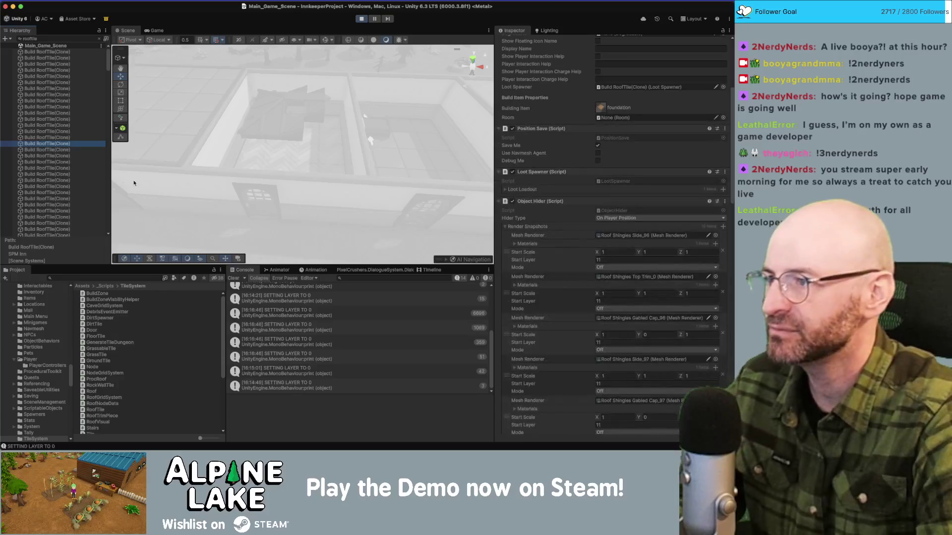
- Locate the hidden shingle renderers, such as Roof Shingles Side_96 and Gabled Cap_97, in the scene
mouse_move(191, 59)
left_mouse_down()
mouse_move(338, 95)
mouse_move(347, 112)
left_mouse_up()
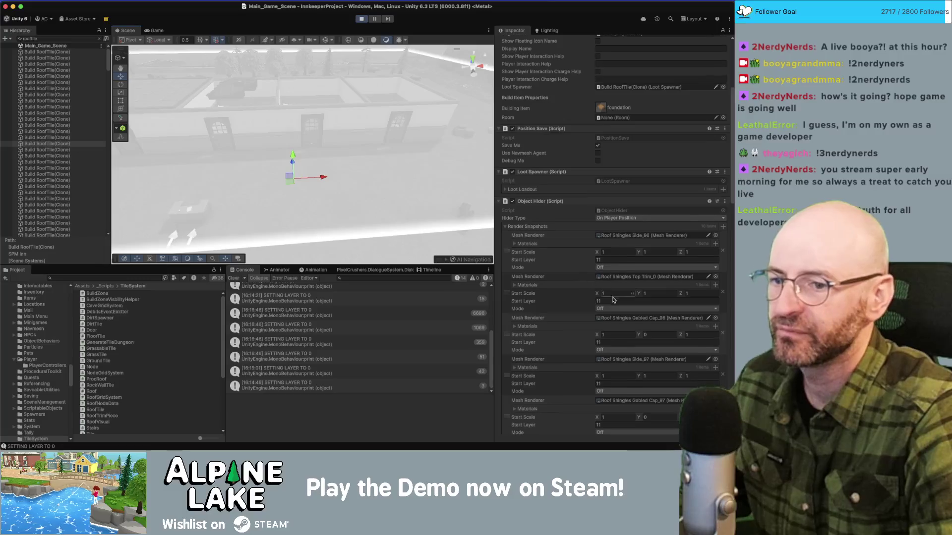
scroll(604, 298, "down", 5)
scroll(610, 298, "down", 10)
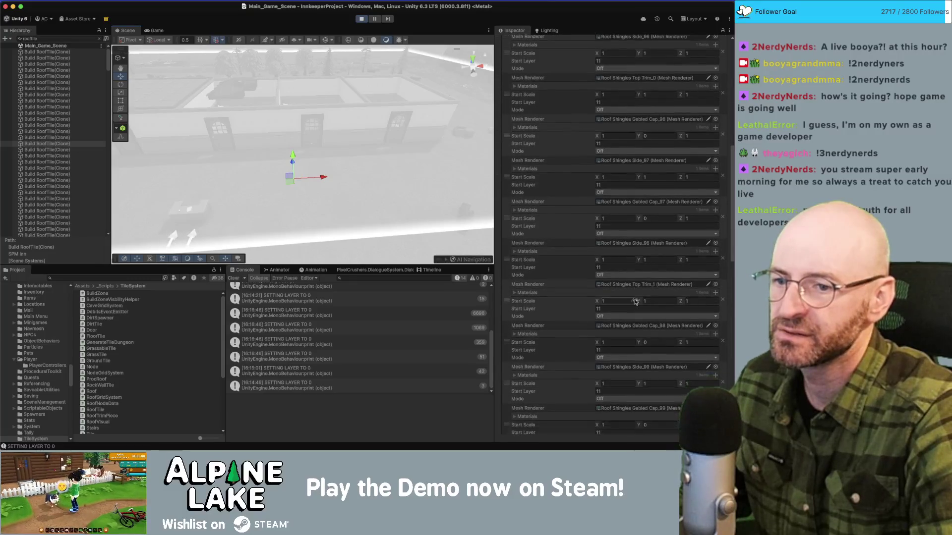
scroll(636, 301, "up", 1)
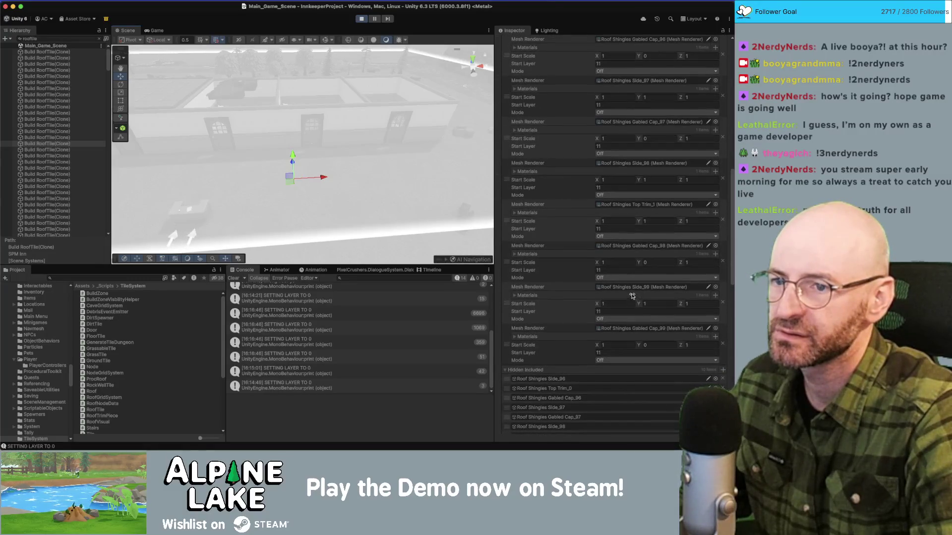
scroll(633, 290, "down", 4)
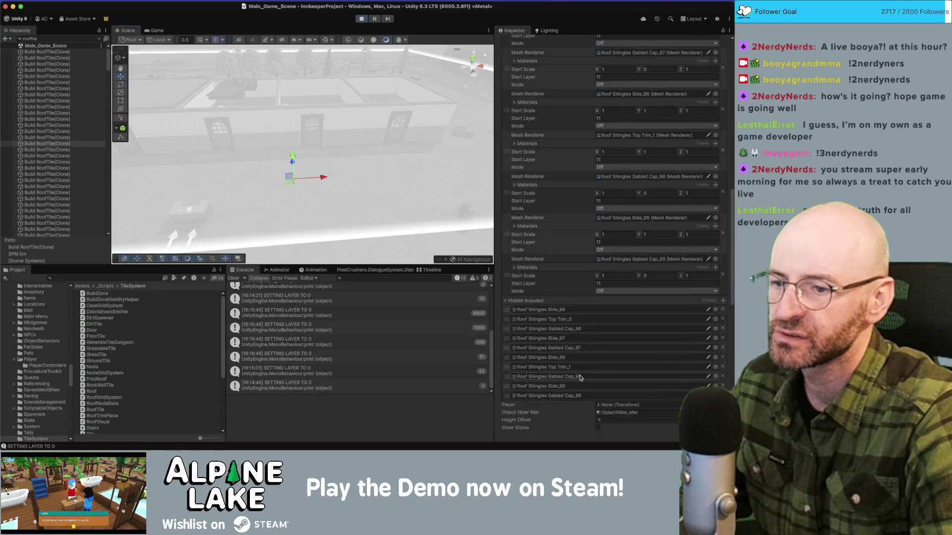
left_click(551, 304)
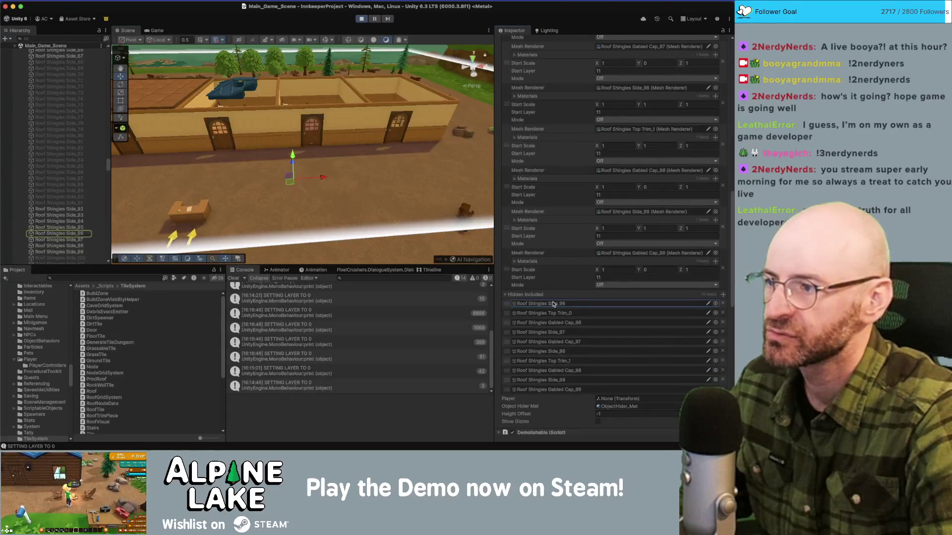
left_click(568, 314)
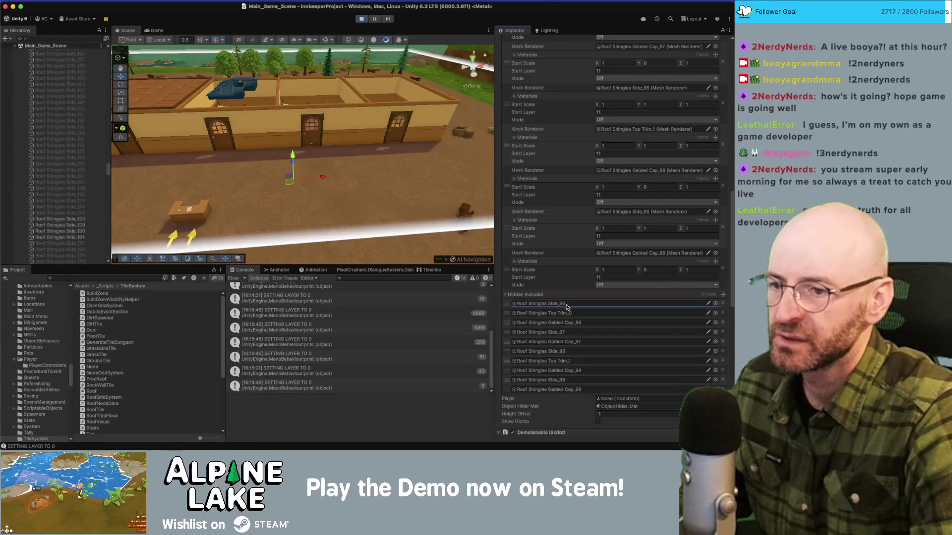
left_click(569, 323)
left_click(566, 341)
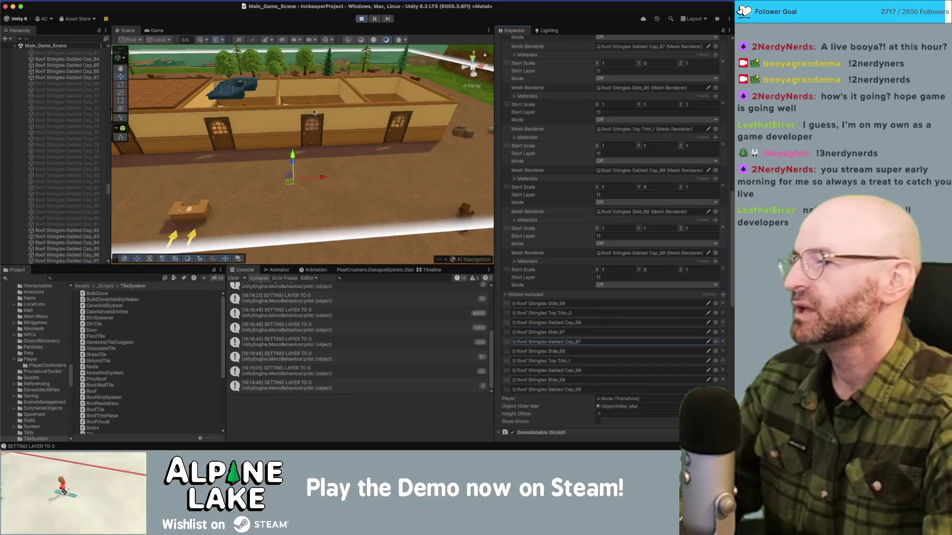
- Locate and select Roof Shingles Gabled Cap_99 to inspect its components
scroll(78, 152, "up", 5)
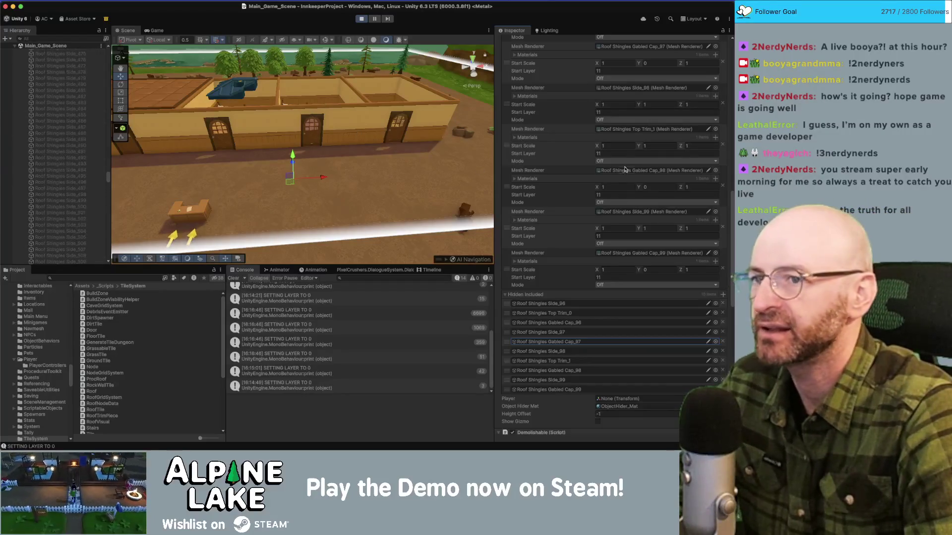
scroll(602, 178, "up", 10)
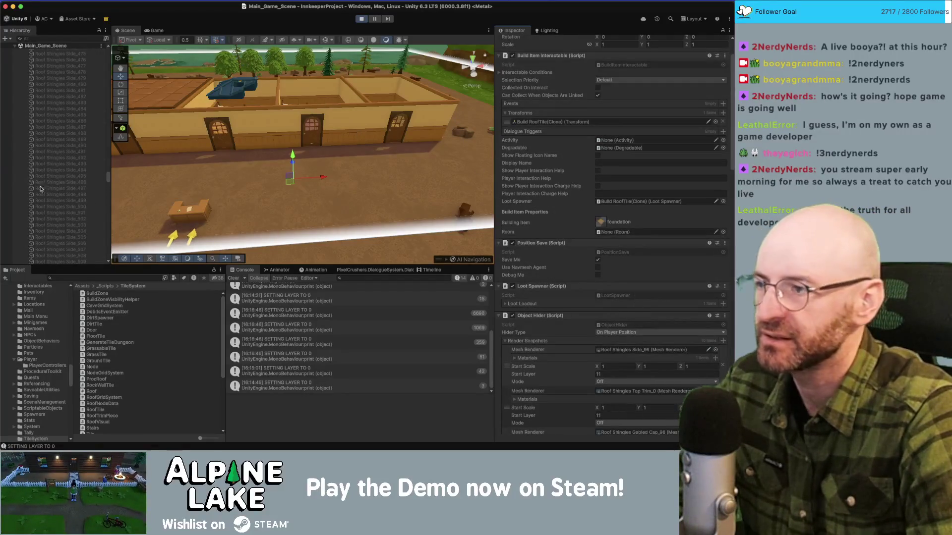
scroll(102, 172, "up", 3)
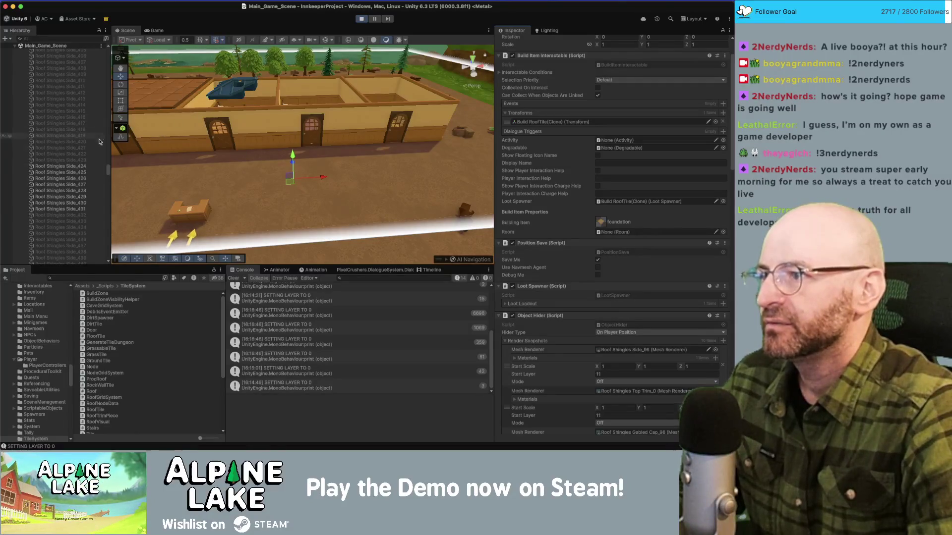
scroll(522, 296, "down", 10)
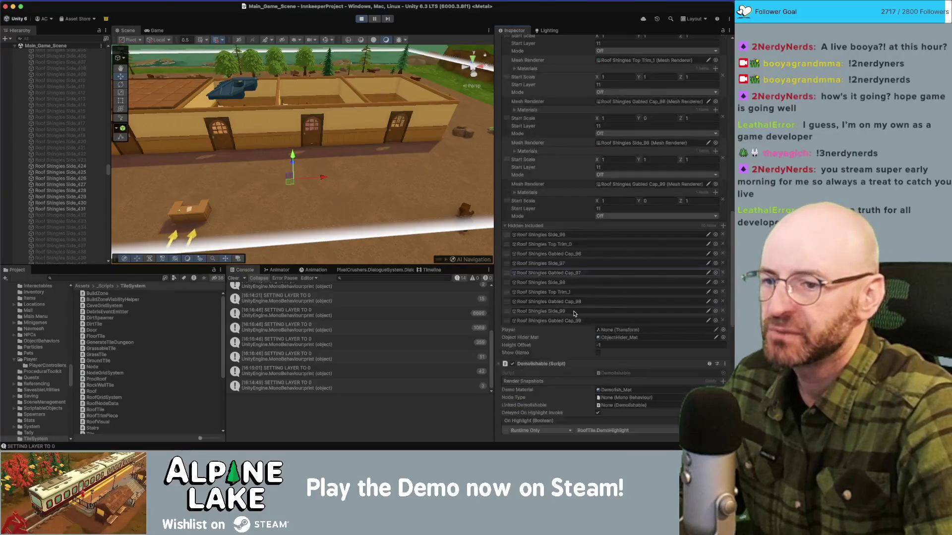
left_click(609, 185)
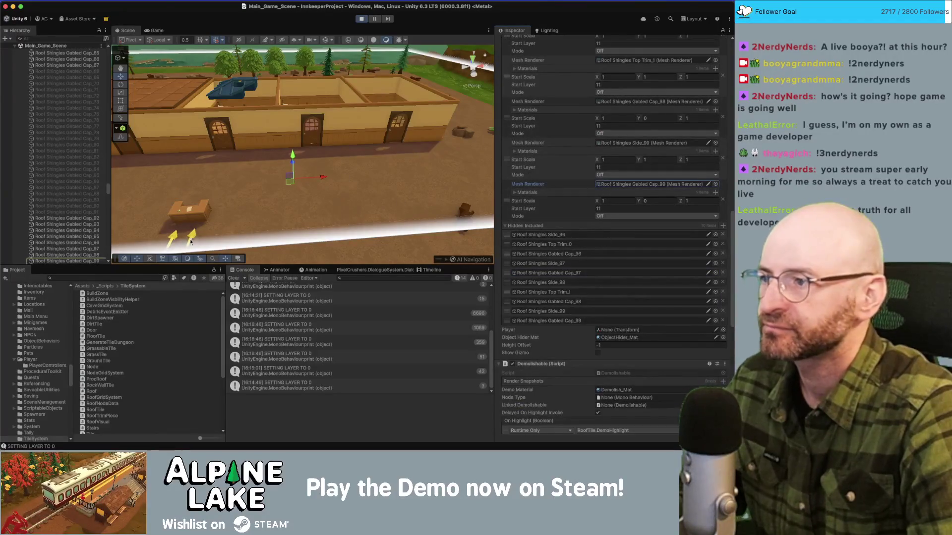
left_click(86, 262)
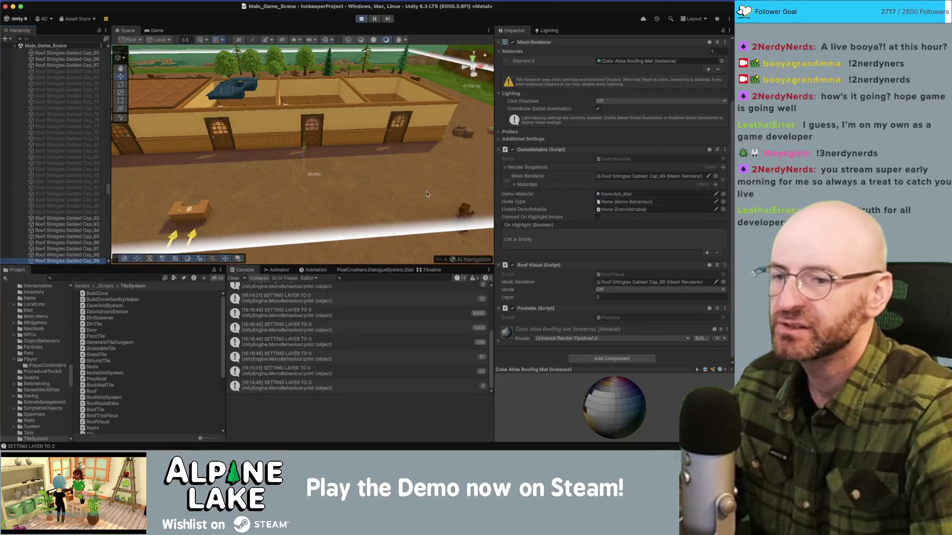
left_click(75, 38)
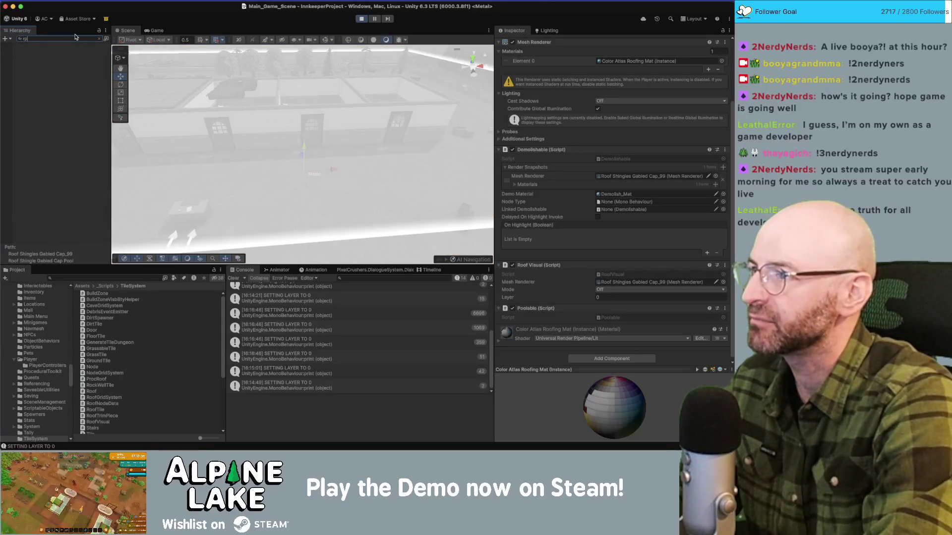
- Reselect a Build RoofTile(Clone) and confirm its Object Hider snapshots show Start Layer 11
key("BackSpace")
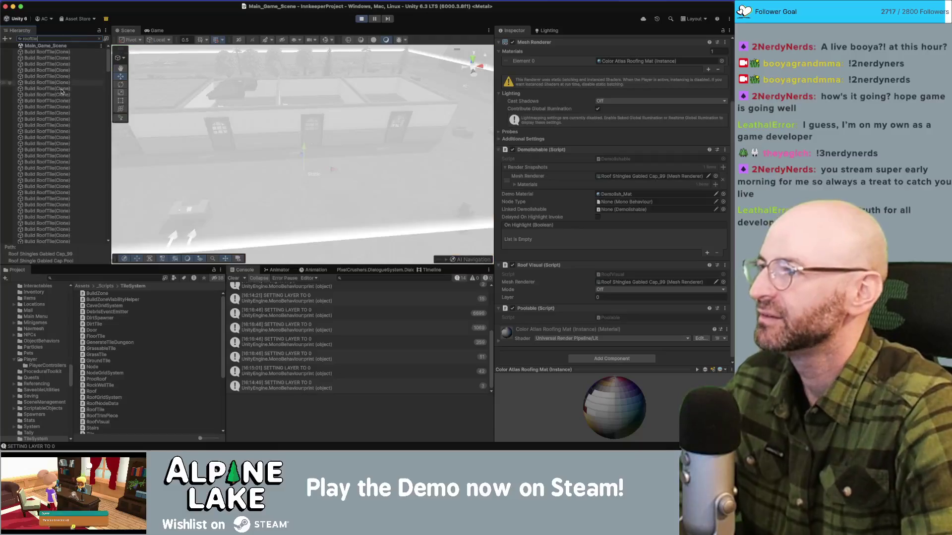
left_click(50, 119)
scroll(660, 242, "down", 5)
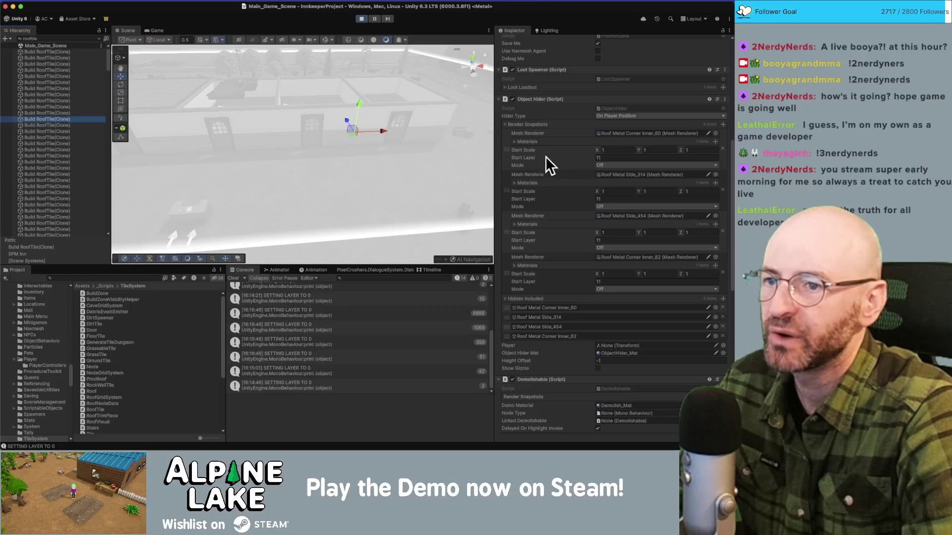
left_click(602, 158)
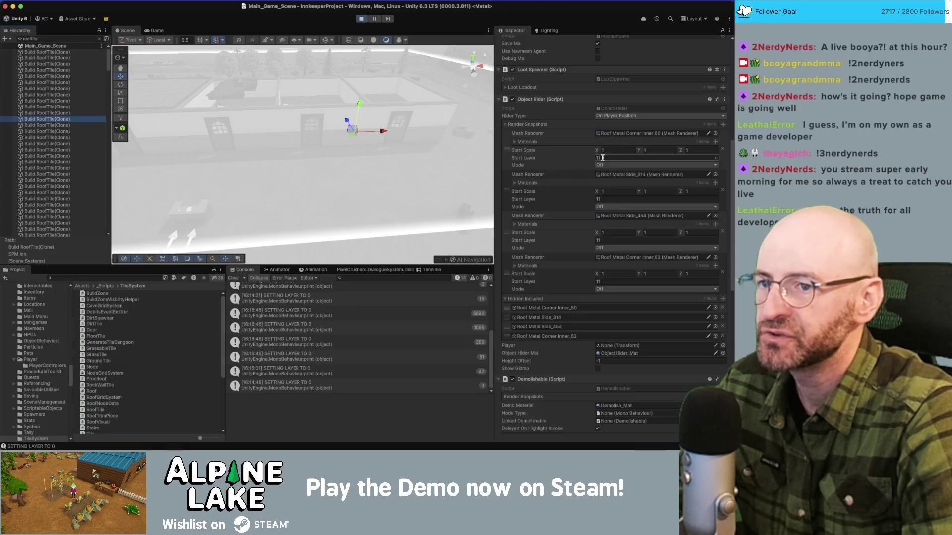
key("Return")
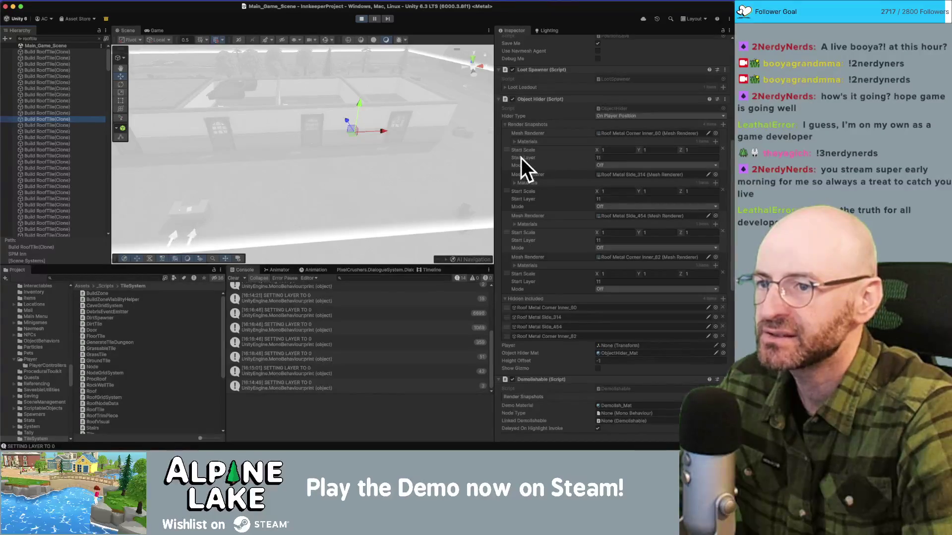
left_click(585, 158)
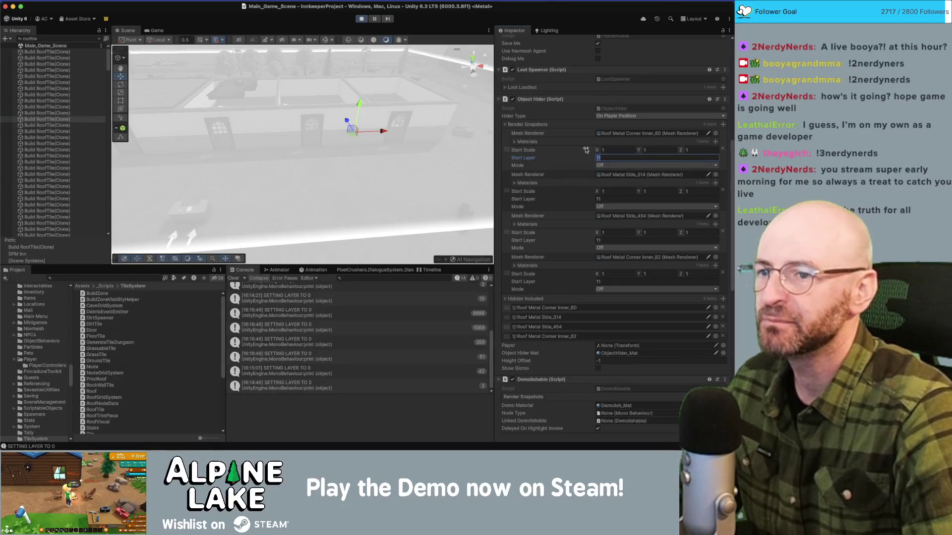
key("super+Tab")
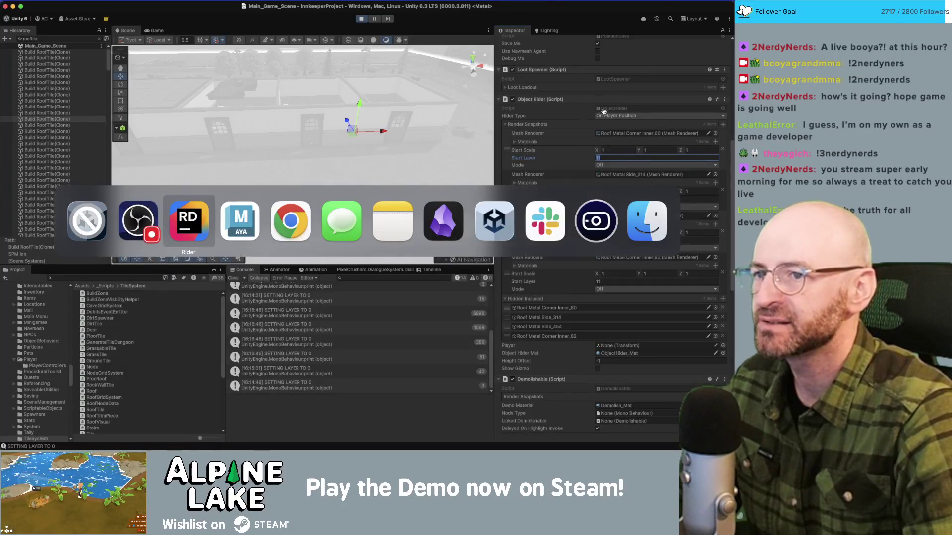
- Bring Rider forward and open ObjectHider.cs
left_click(204, 219)
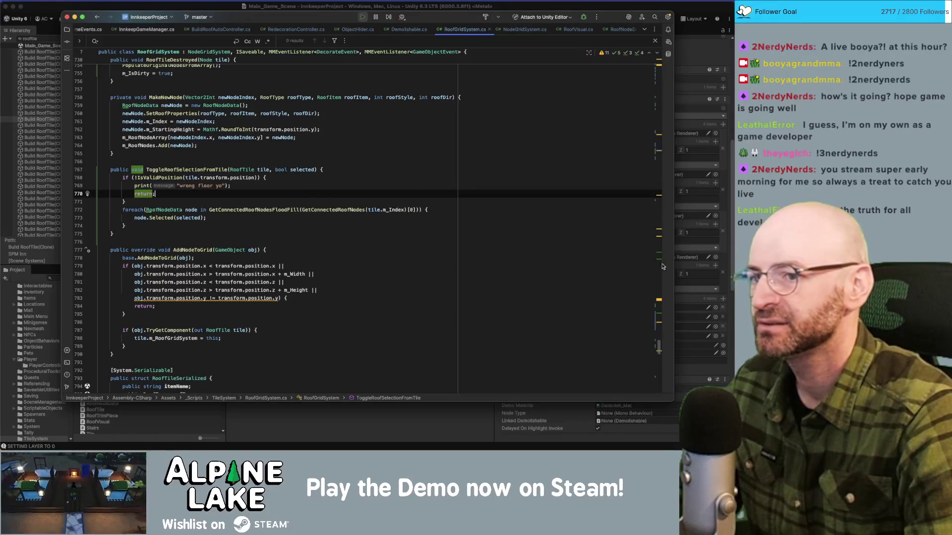
scroll(659, 350, "up", 10)
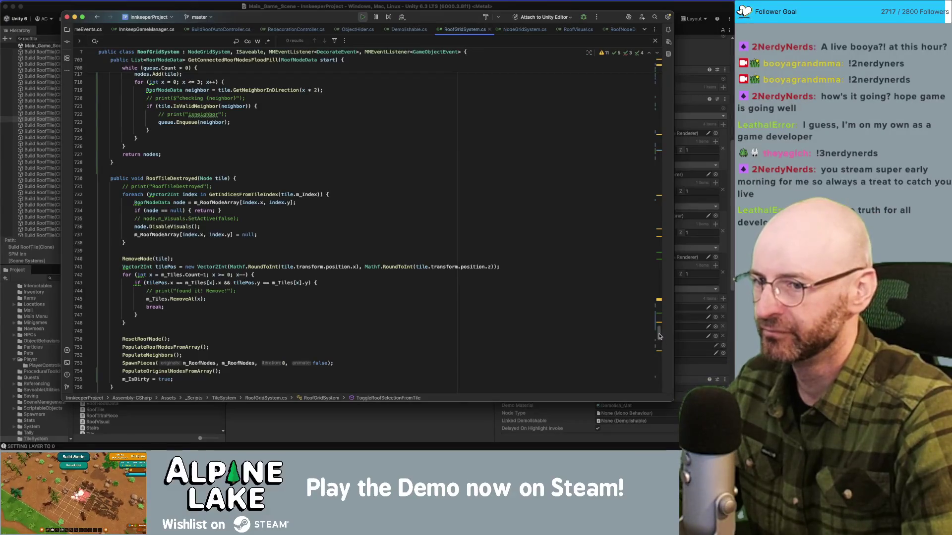
left_click_drag(659, 336, 659, 52)
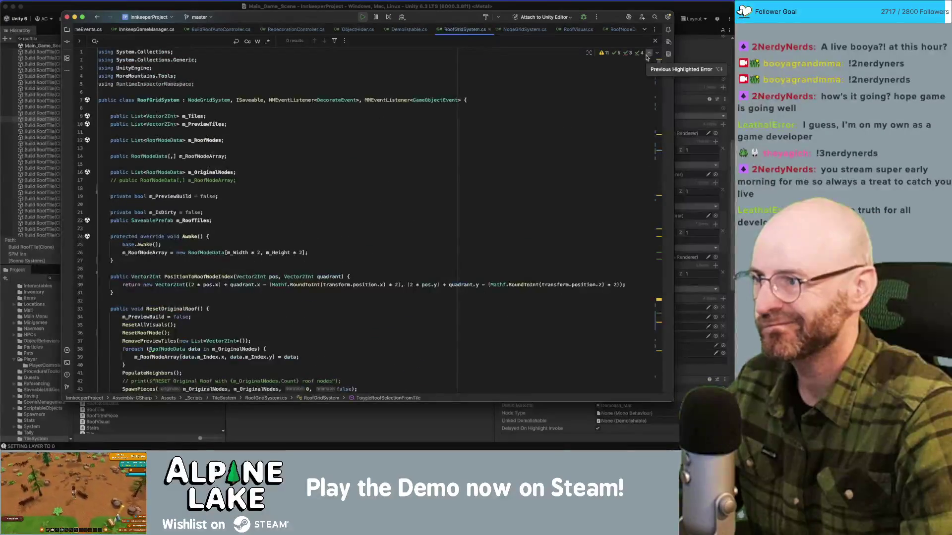
scroll(647, 58, "down", 10)
scroll(649, 60, "up", 10)
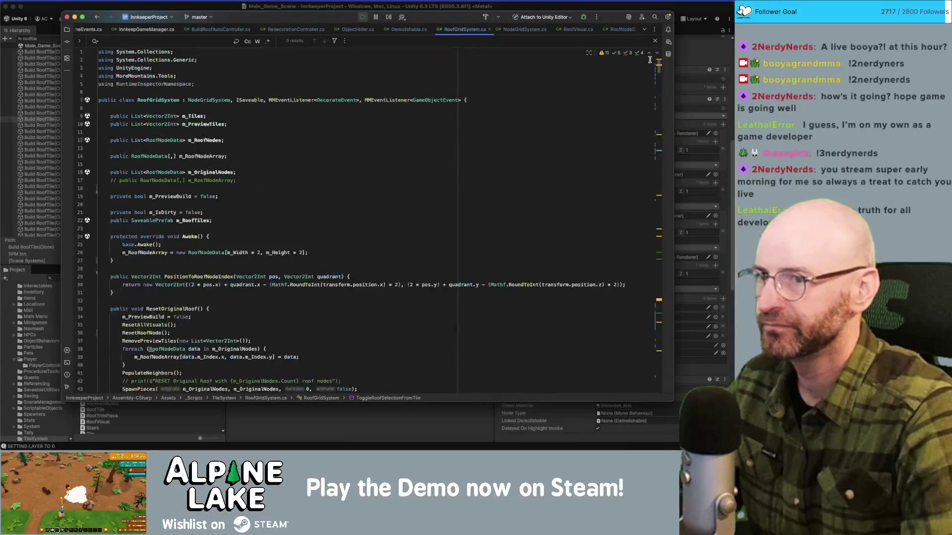
scroll(650, 60, "down", 5)
scroll(650, 60, "up", 5)
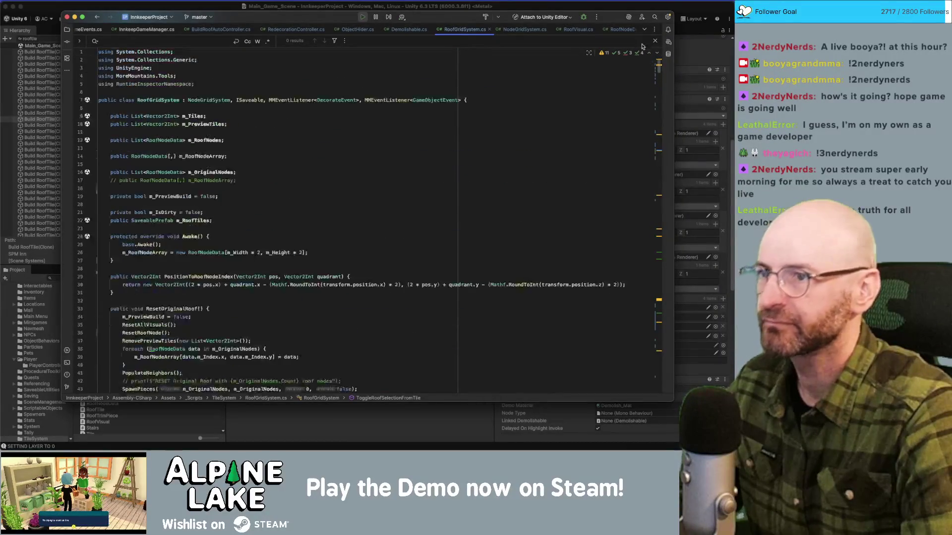
left_click(357, 30)
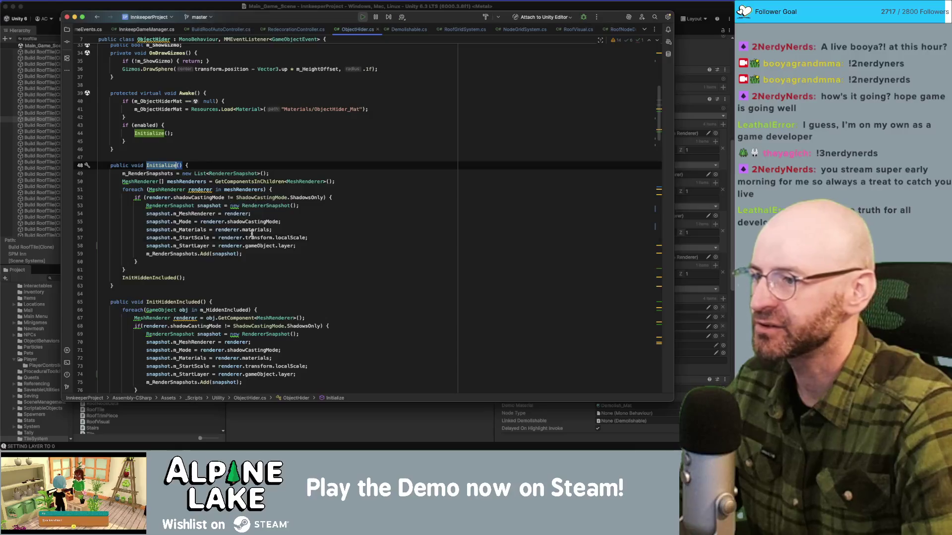
- Replace renderer.gameObject.layer with 0 on lines 58 and 74 of ObjectHider.cs
left_click(267, 245)
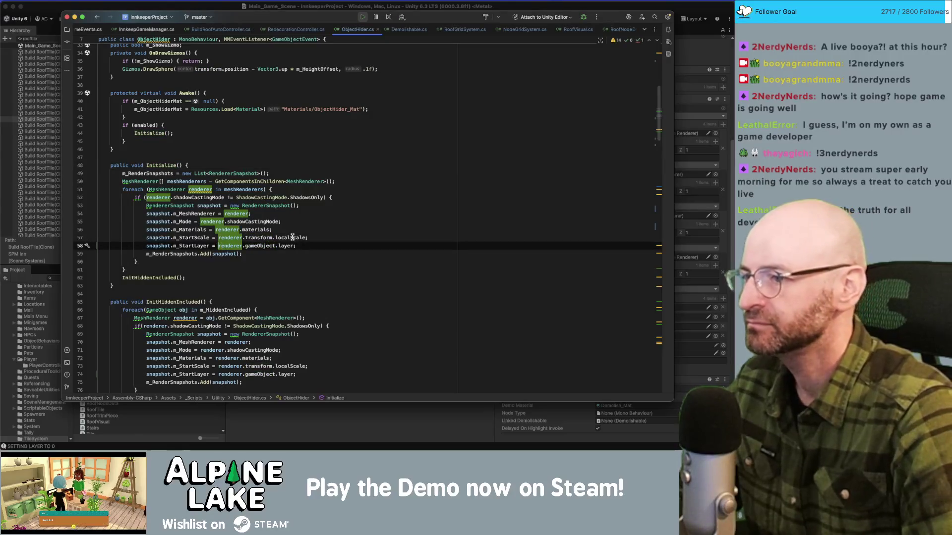
left_click_drag(218, 245, 294, 245)
type("0")
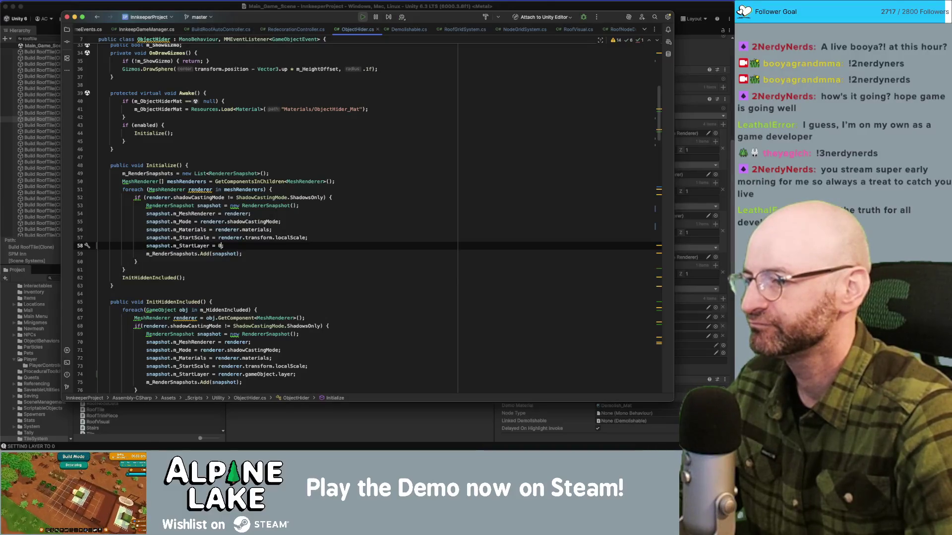
scroll(232, 352, "down", 1)
left_click_drag(219, 363, 295, 363)
type("0")
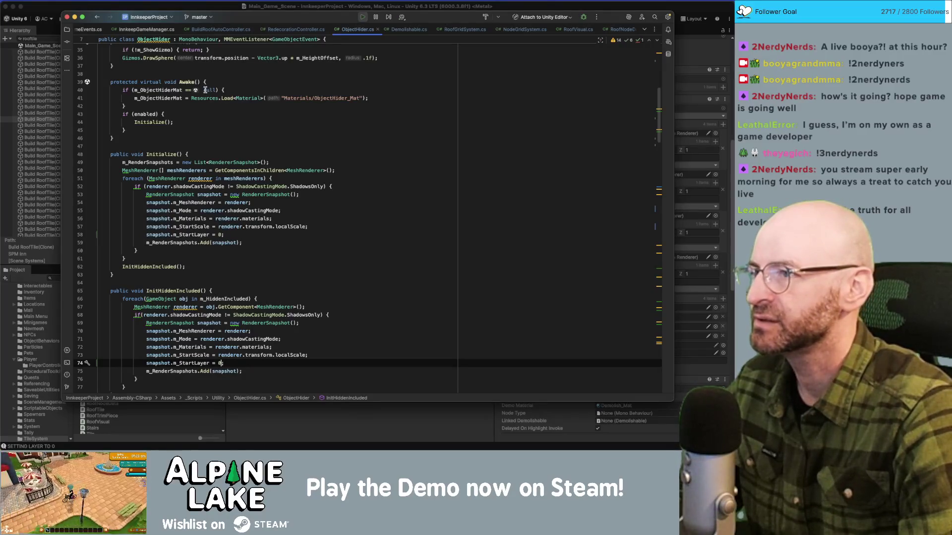
left_click(193, 9)
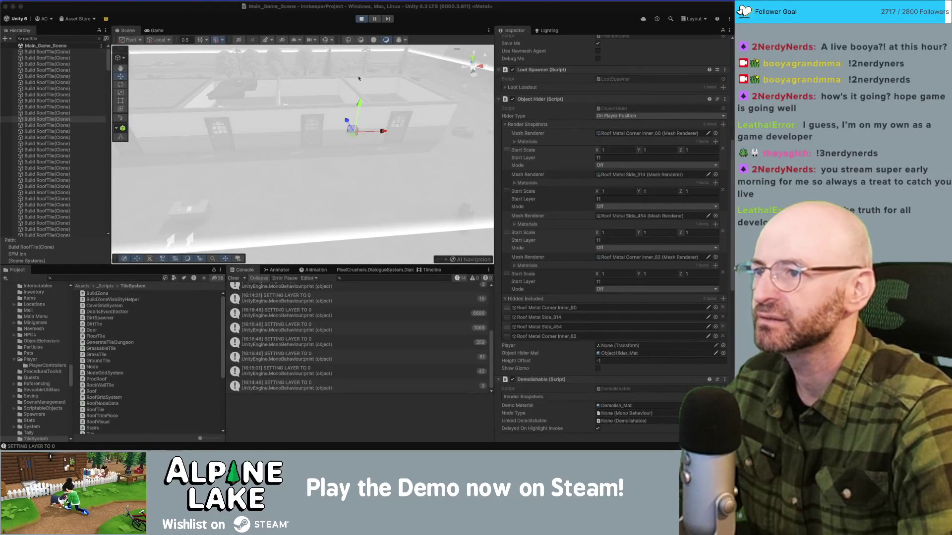
- Show the running game, exit roofing mode, and walk the player back to the inn
left_click(155, 30)
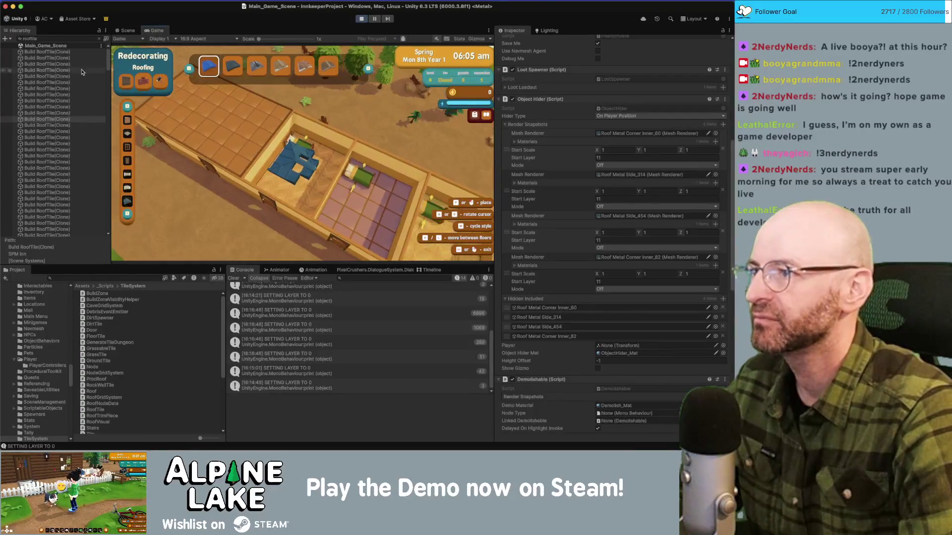
key("Escape")
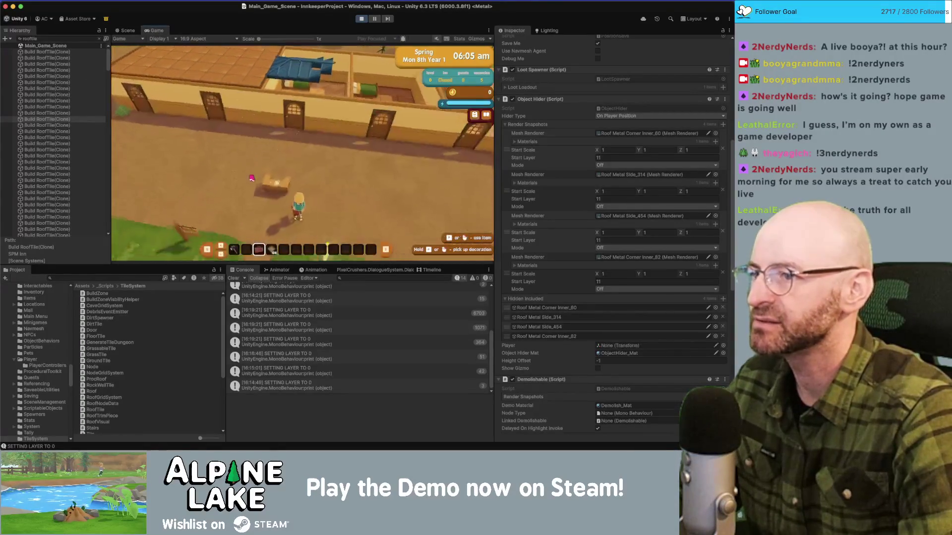
key("s")
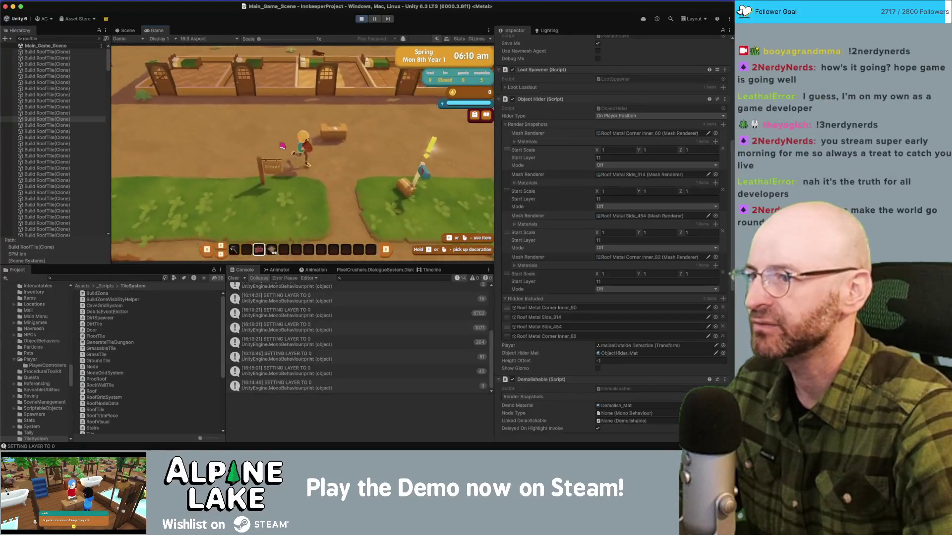
key("w")
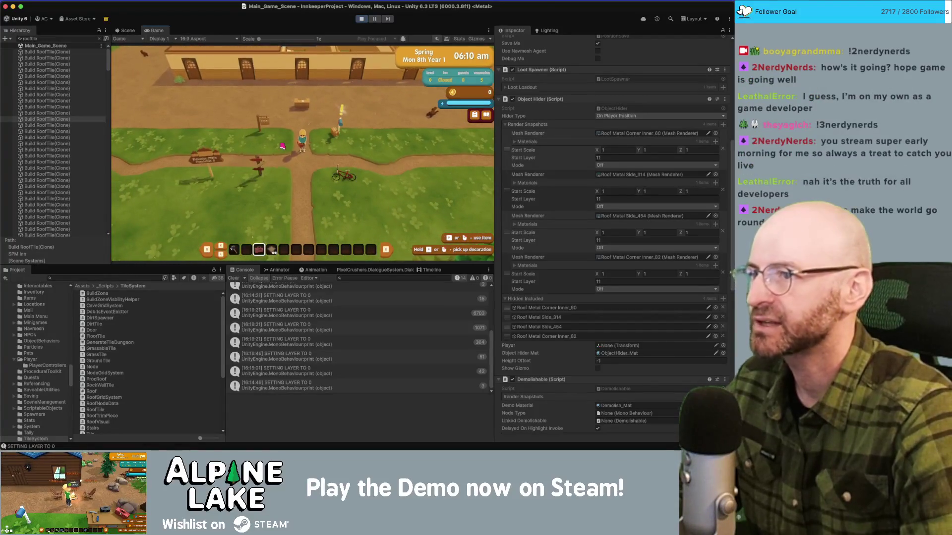
key("w")
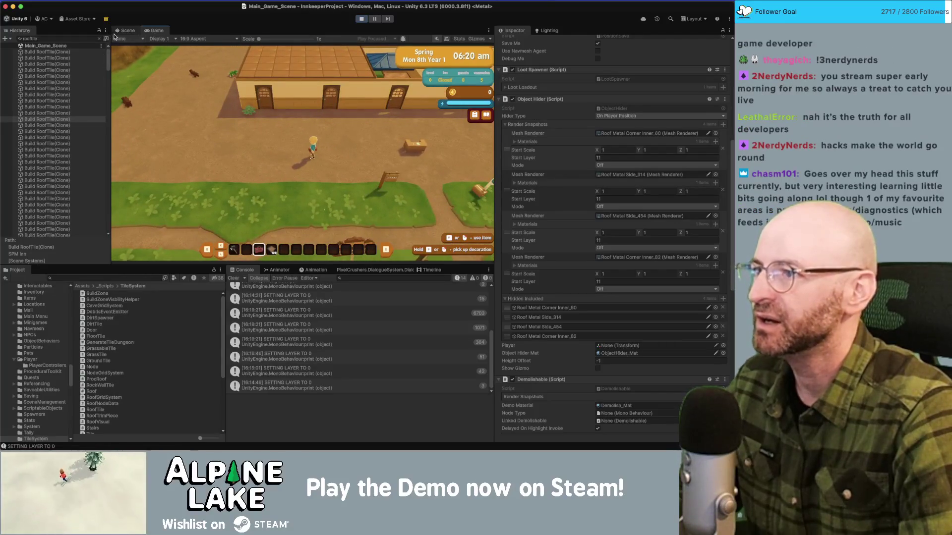
key("w")
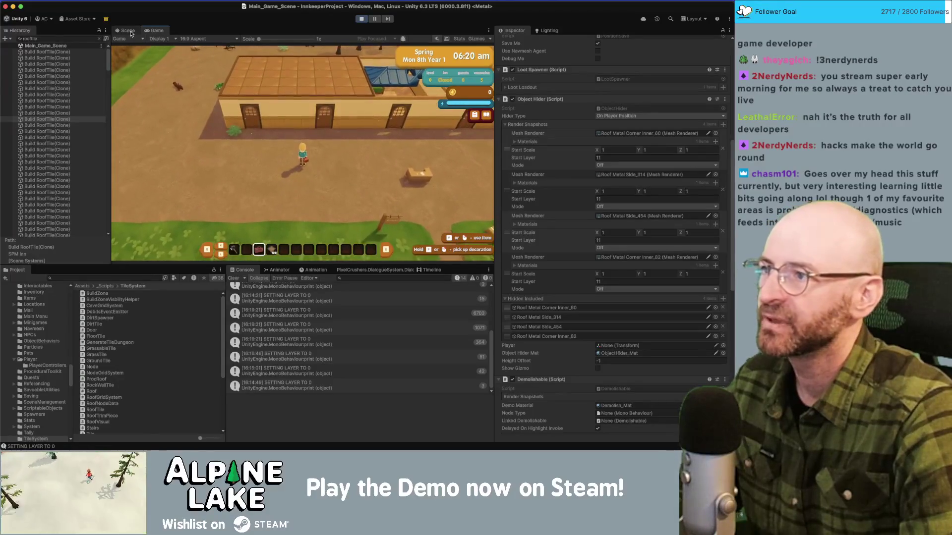
- Inspect two roof tile objects, whose snapshots still record Start Layer 11
scroll(69, 173, "down", 5)
left_click(69, 106)
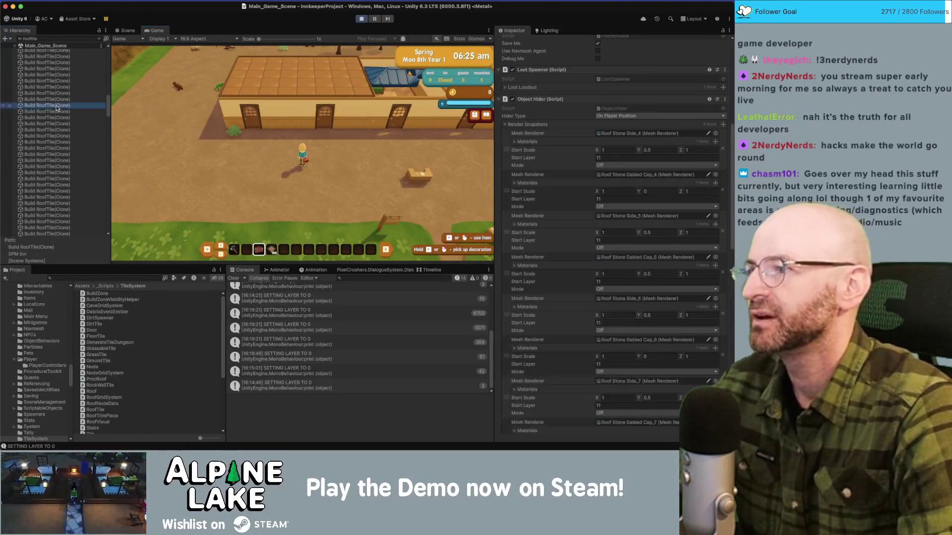
left_click(104, 68)
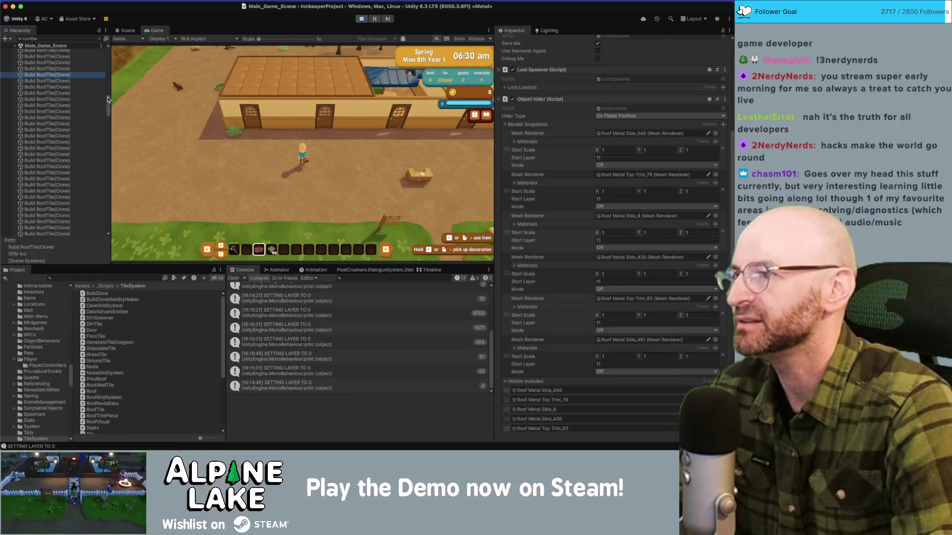
scroll(97, 199, "down", 10)
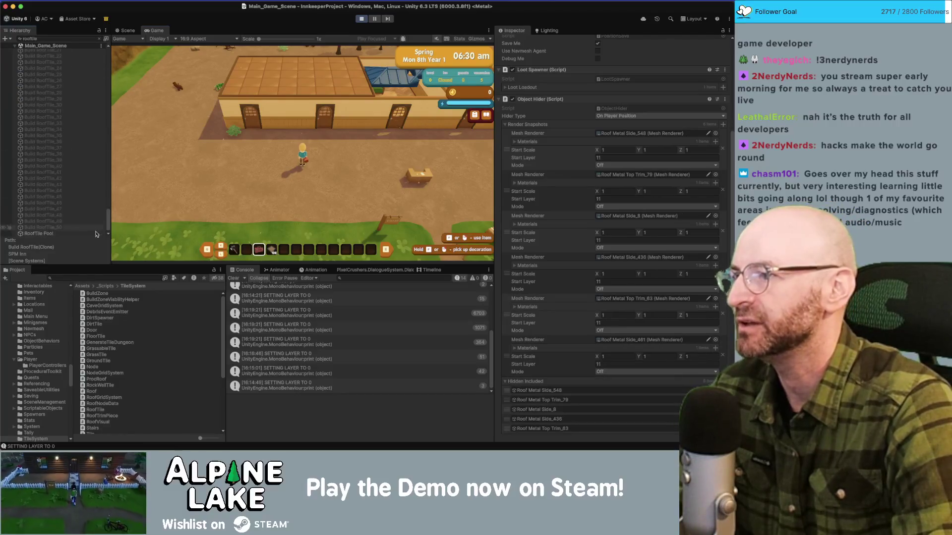
- Select MainCamera under Core_Scene > [Cameras] and uncheck Default and Terrain in its Culling Mask
left_click(100, 40)
key("Left")
key("Left")
key("Left")
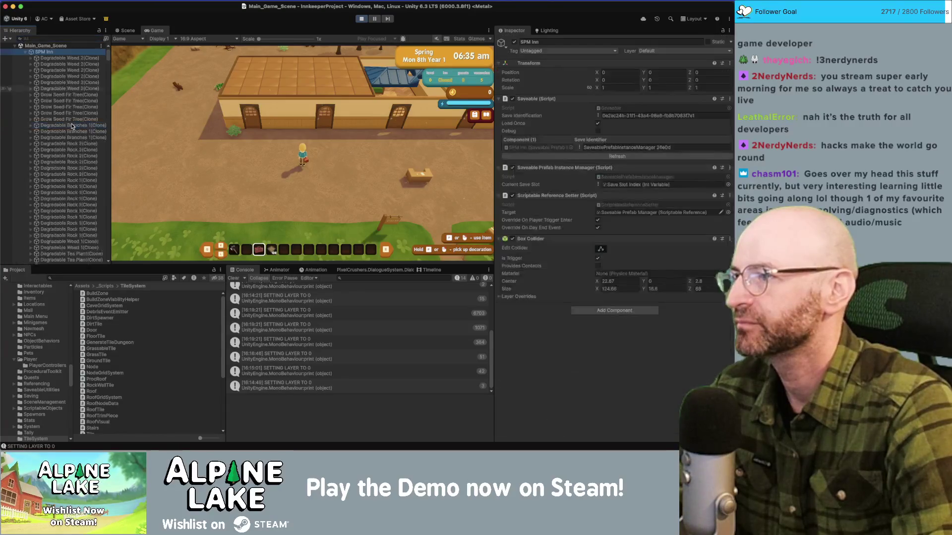
key("Down")
key("Down")
key("Right")
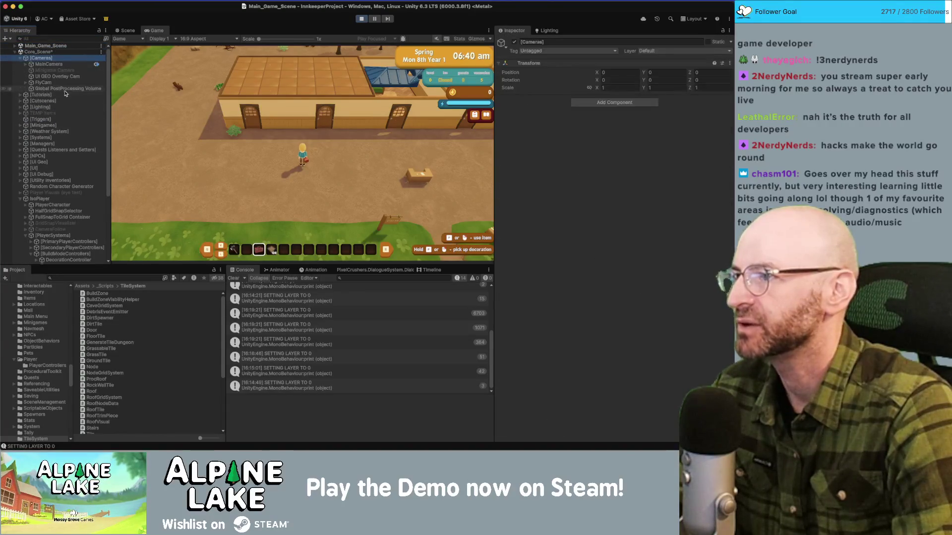
key("Down")
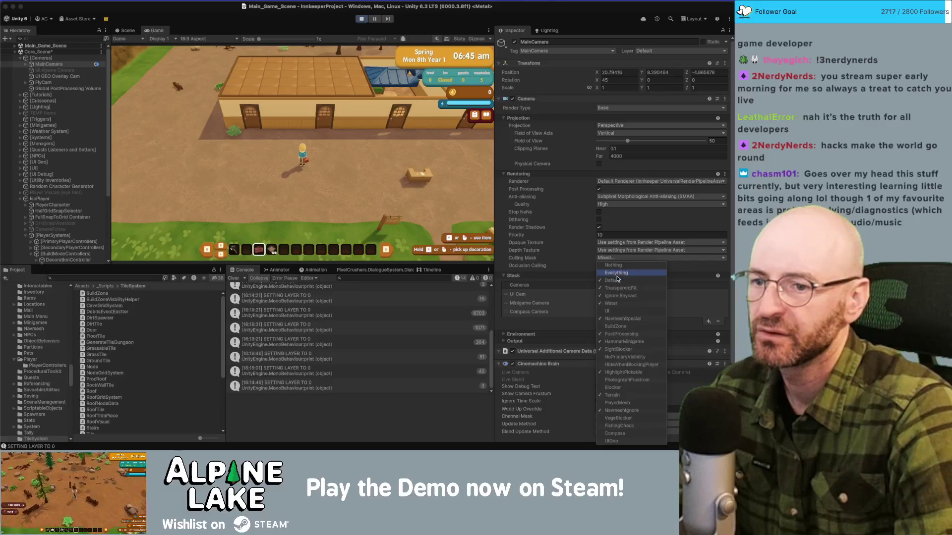
left_click(617, 280)
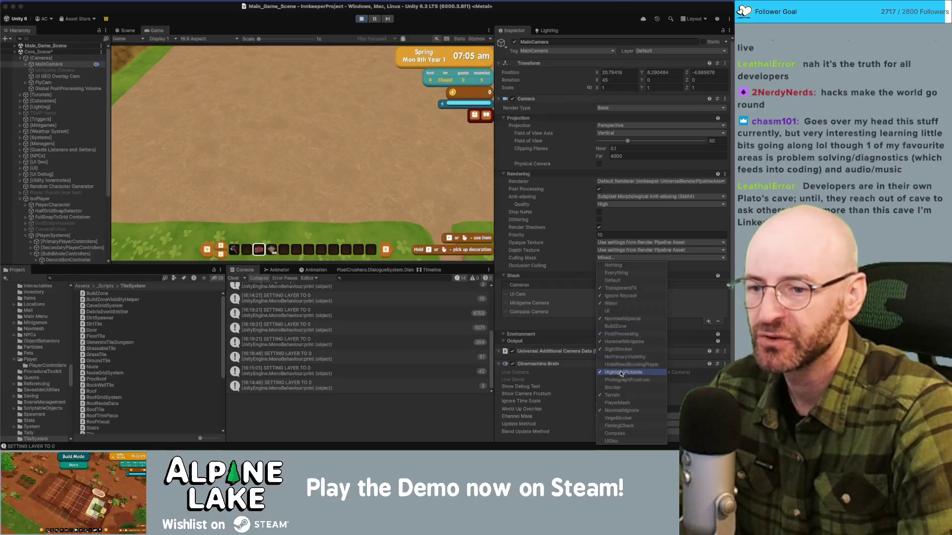
left_click(613, 395)
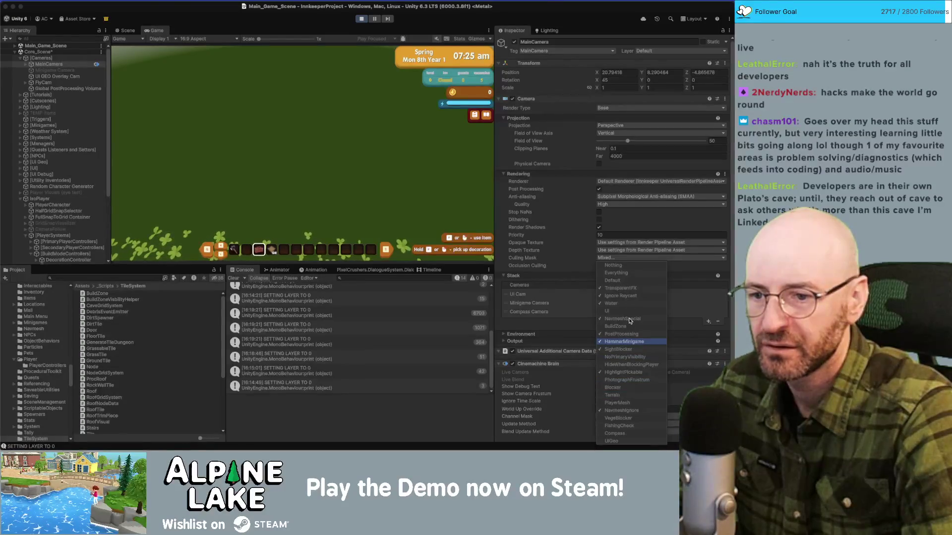
left_click(125, 30)
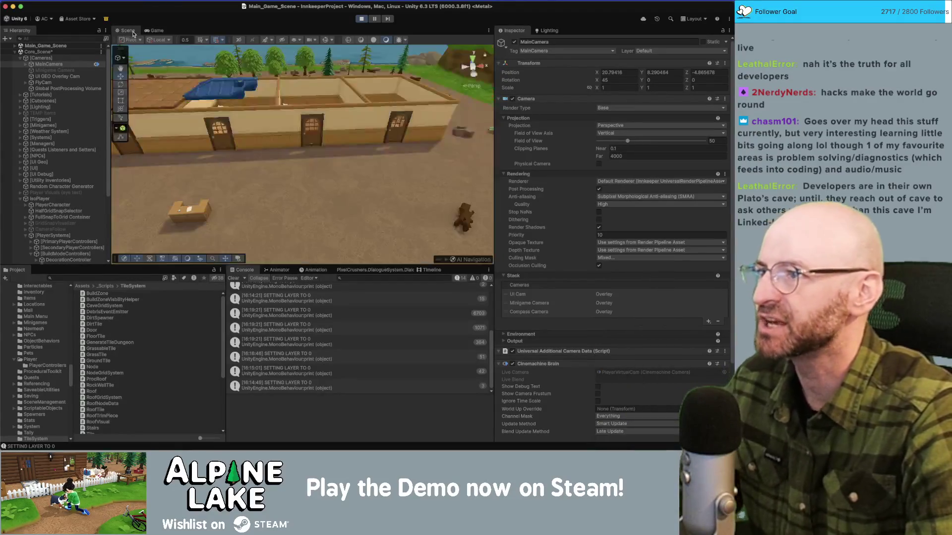
- Select a grass clump to check its layer, then return to the running game
scroll(194, 130, "up", 10)
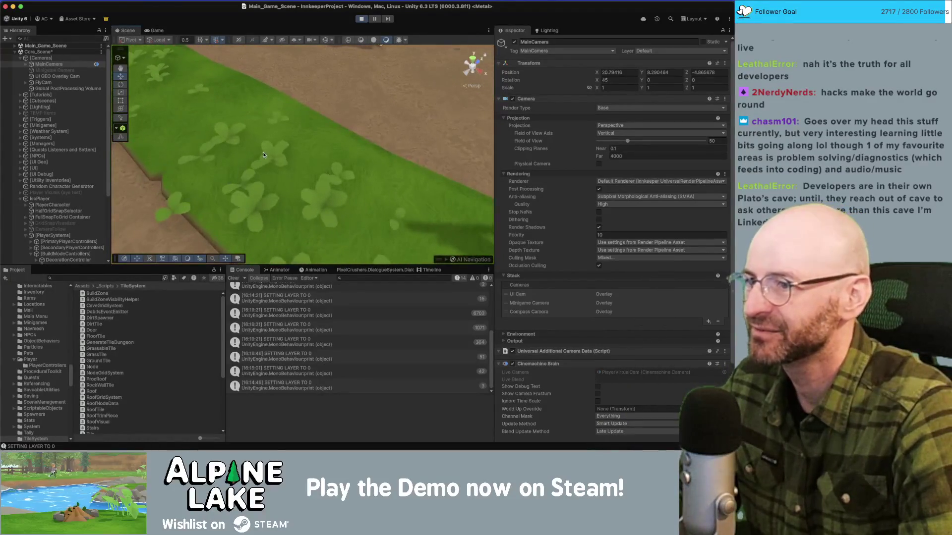
left_click(266, 151)
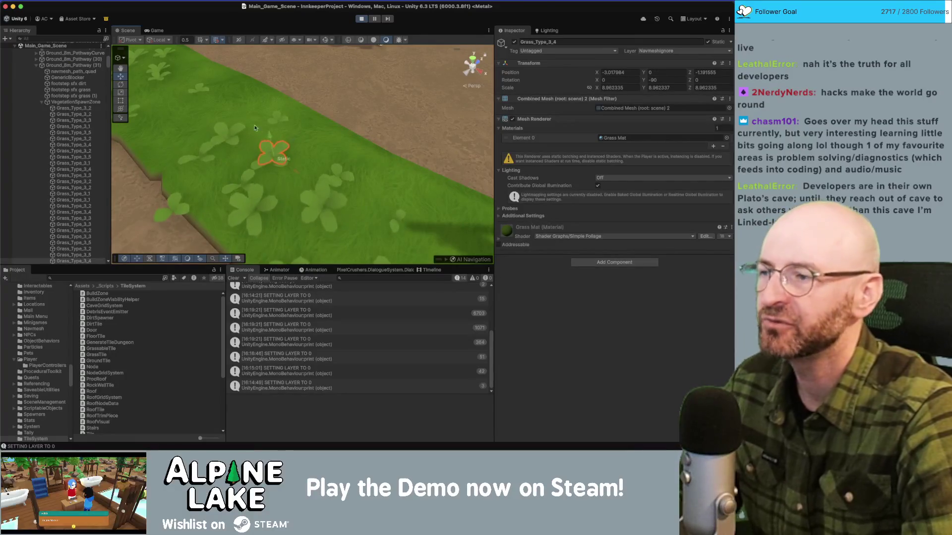
left_click(156, 30)
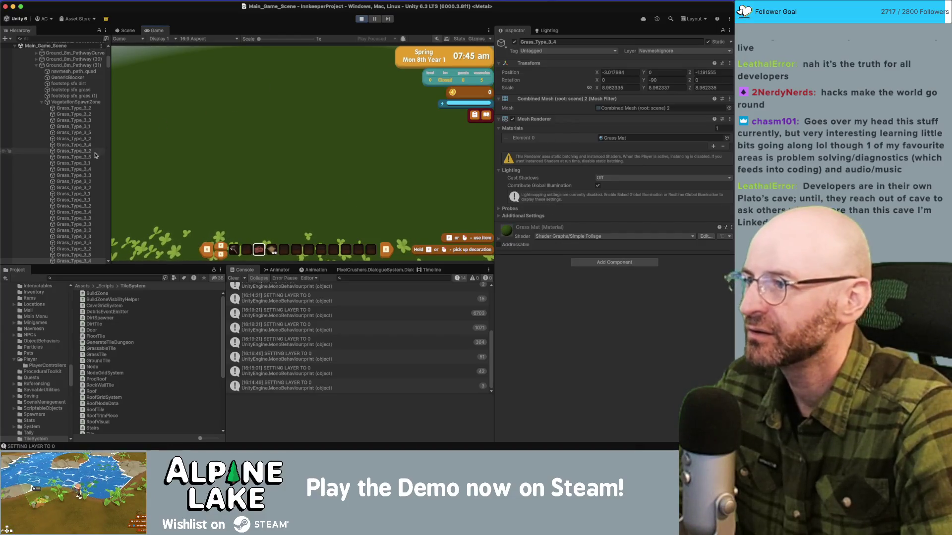
- Collapse the Ground_8m_Pathway and Main_Game_Scene groups and select MainCamera under [Cameras]
left_click(36, 65)
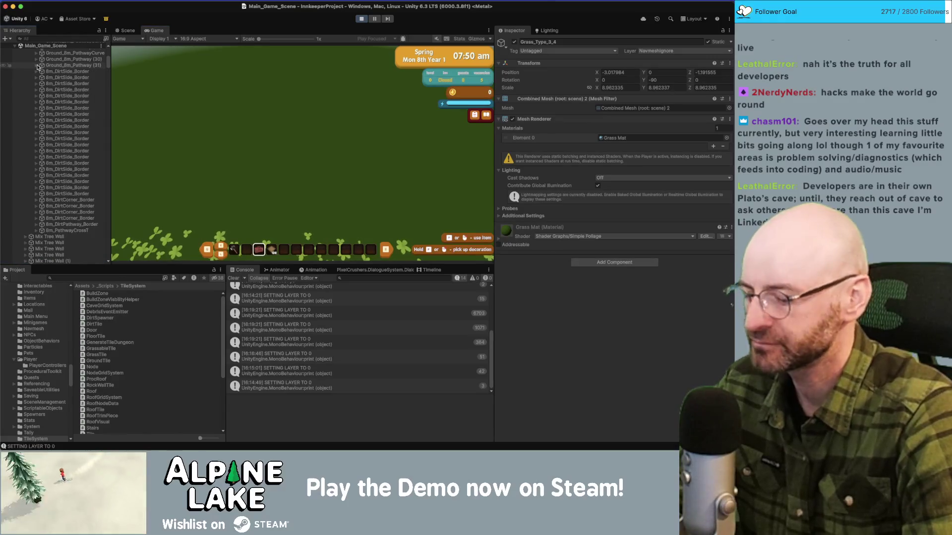
key("Left")
key("Left")
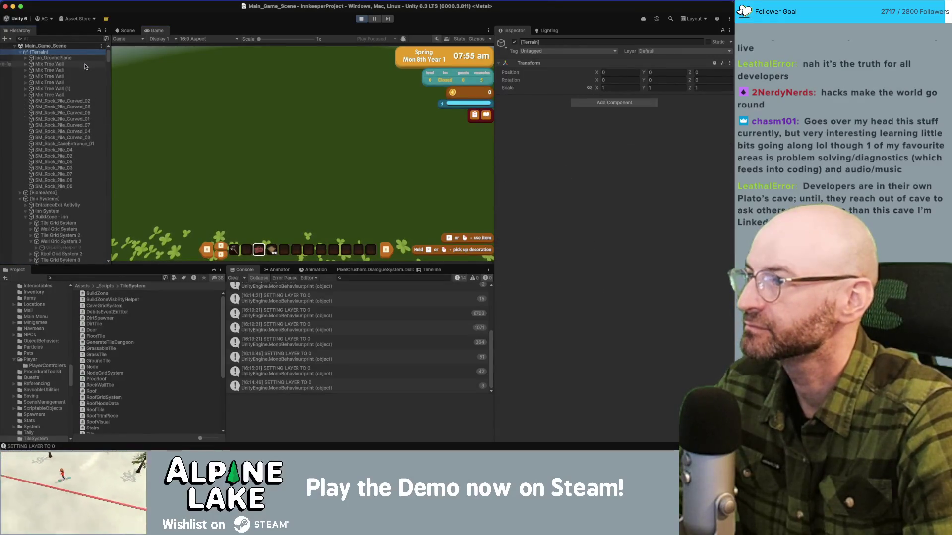
scroll(84, 69, "down", 5)
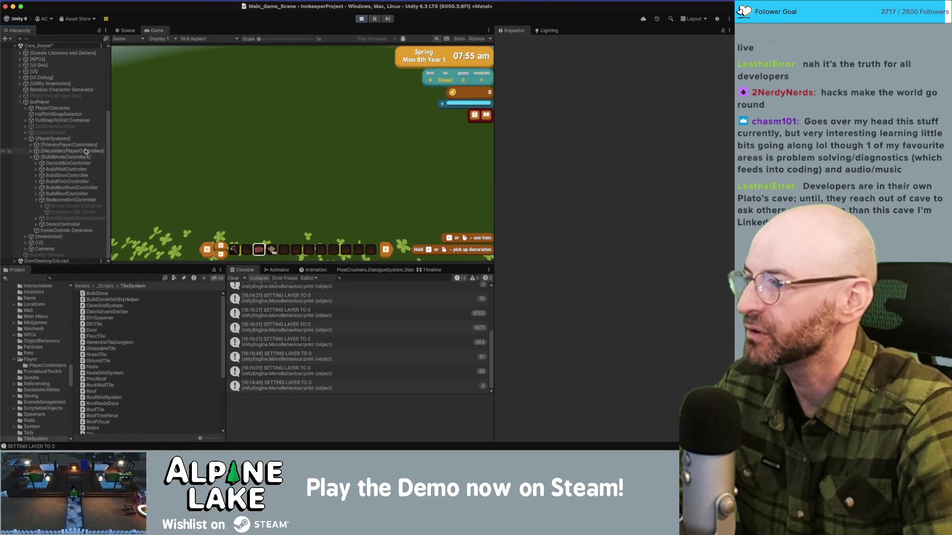
scroll(69, 62, "up", 5)
left_click(70, 64)
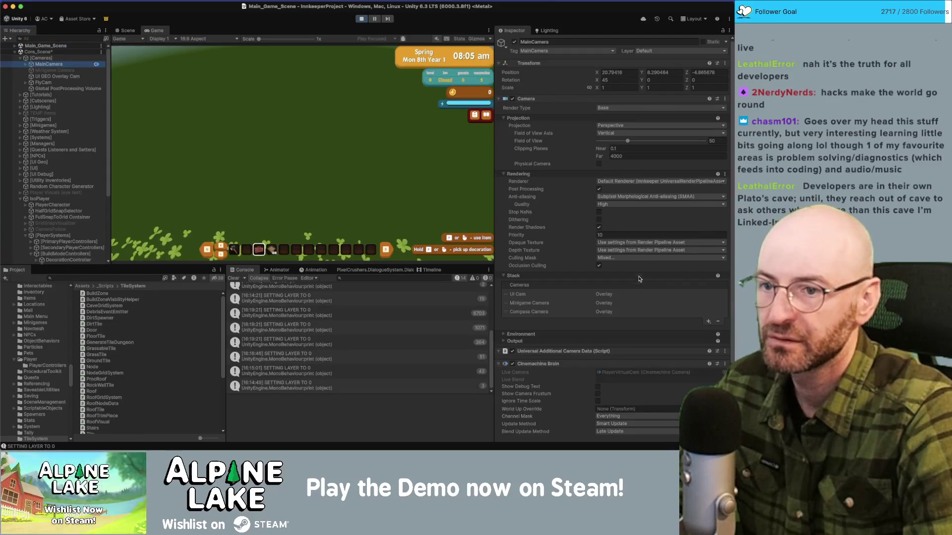
- Uncheck HammerMinigame in MainCamera's Culling Mask so the main camera no longer renders that layer
left_click(620, 258)
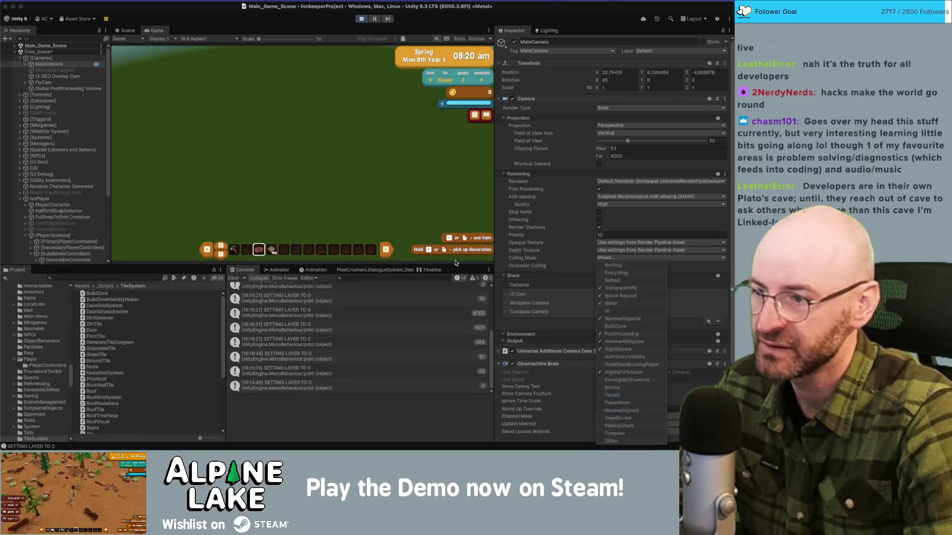
left_click(128, 30)
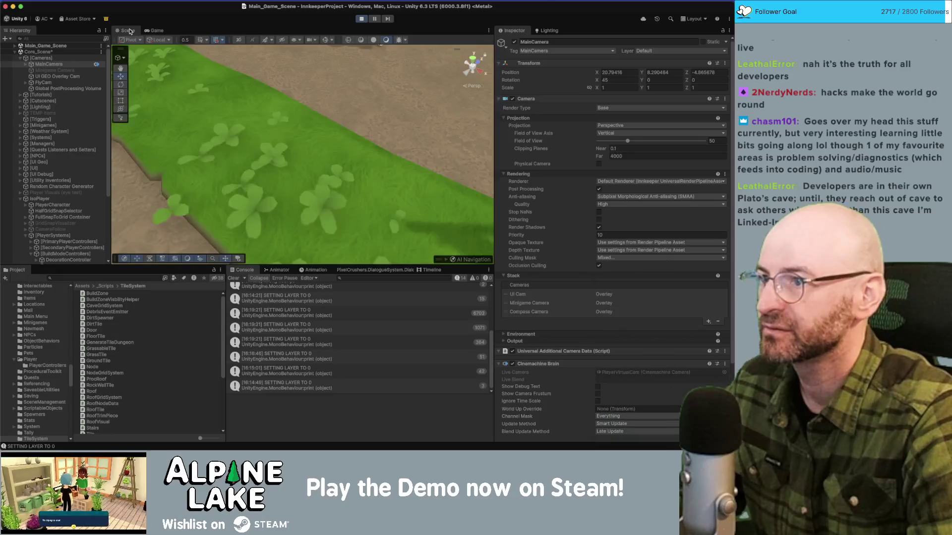
left_click(157, 30)
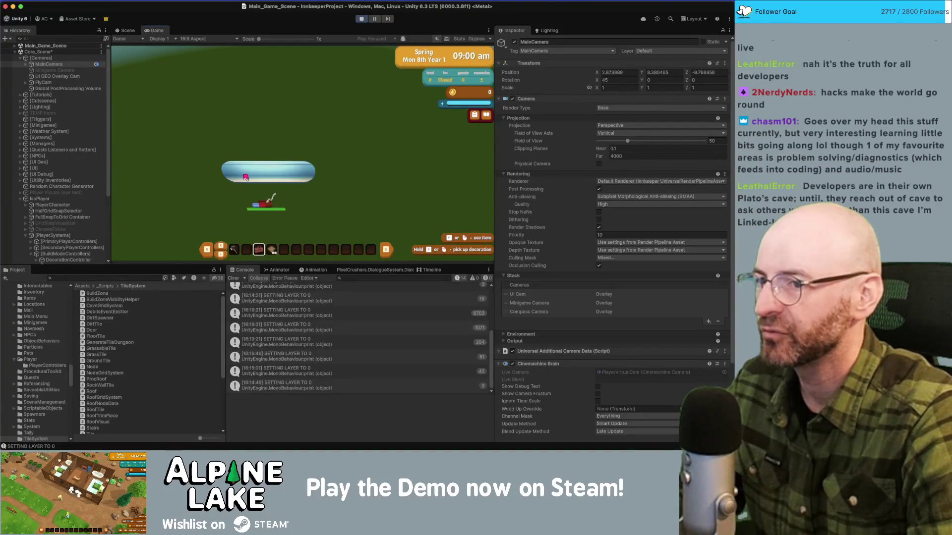
left_click(604, 258)
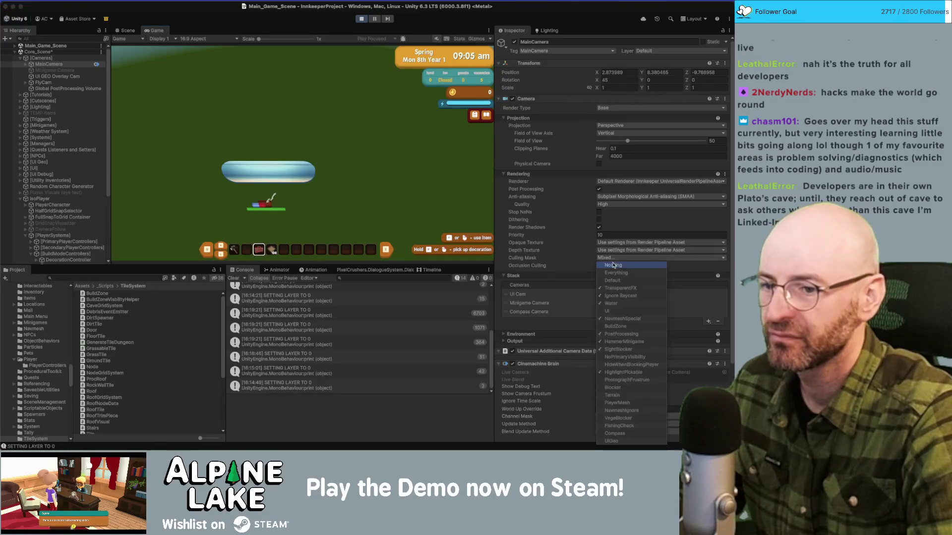
left_click(631, 342)
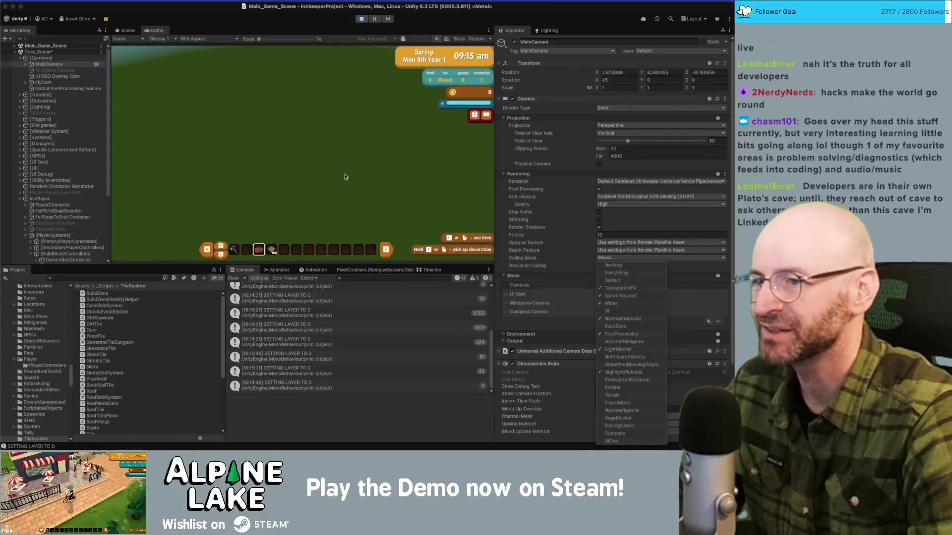
left_click(333, 248)
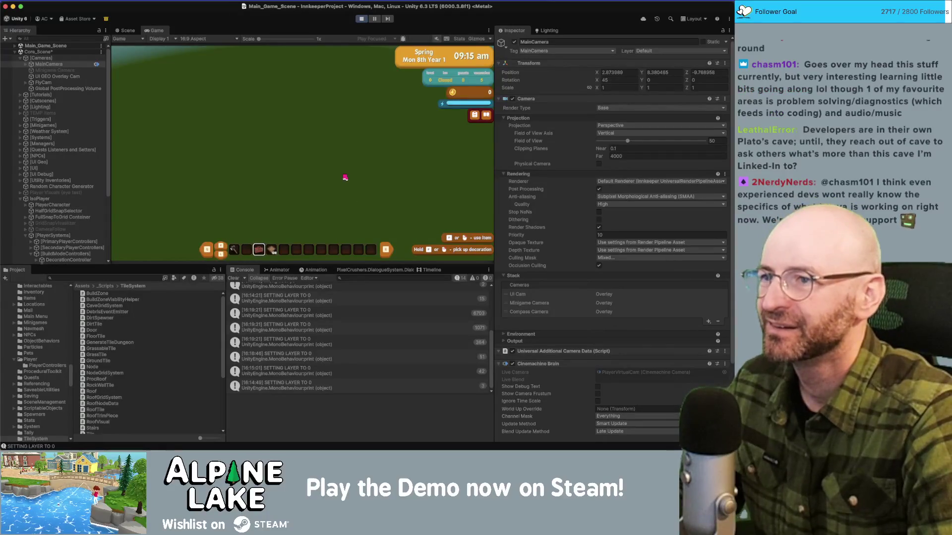
- Stop the game, open RoofVisual.cs from the SETTING LAYER TO 0 log, and comment out that print
left_click(362, 19)
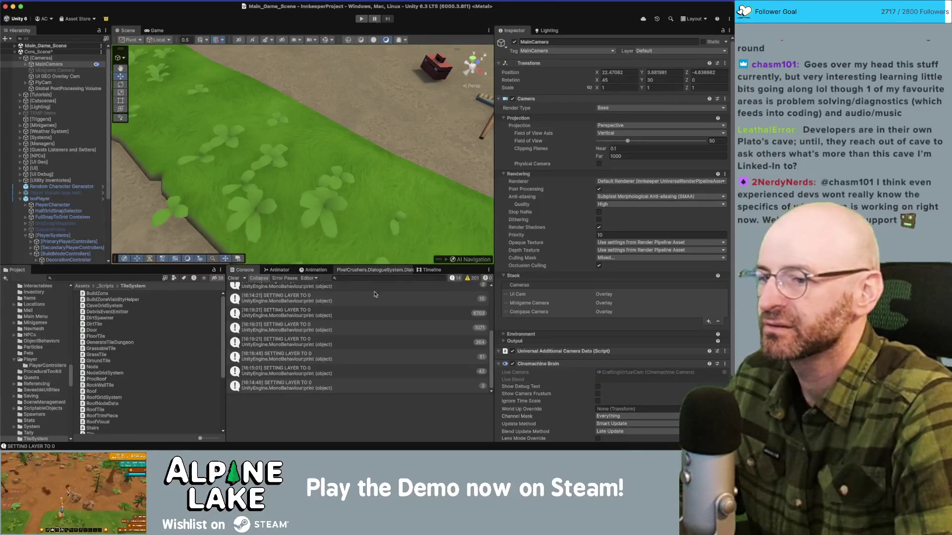
left_click(332, 314)
double_click(332, 314)
key("super+slash")
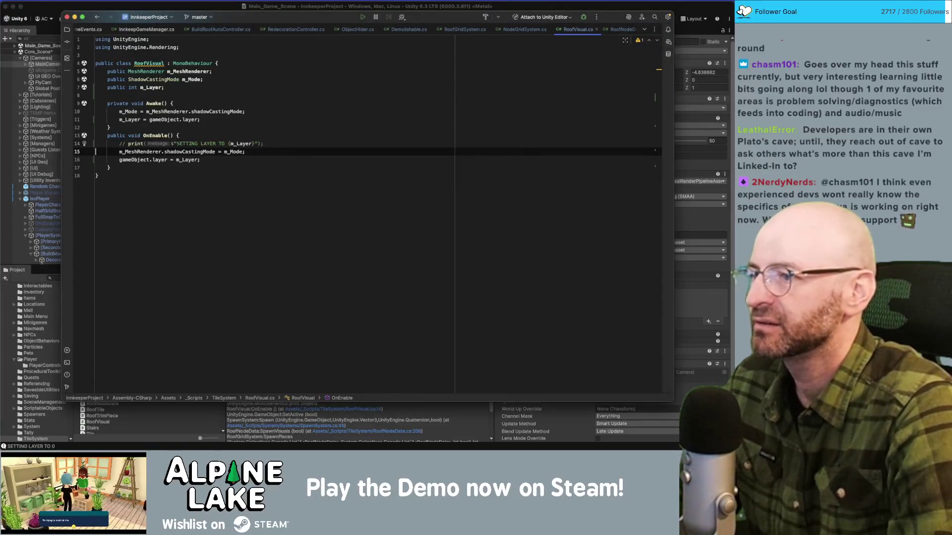
- Let Unity recompile the edited RoofVisual.cs, then start play mode again
left_click(250, 6)
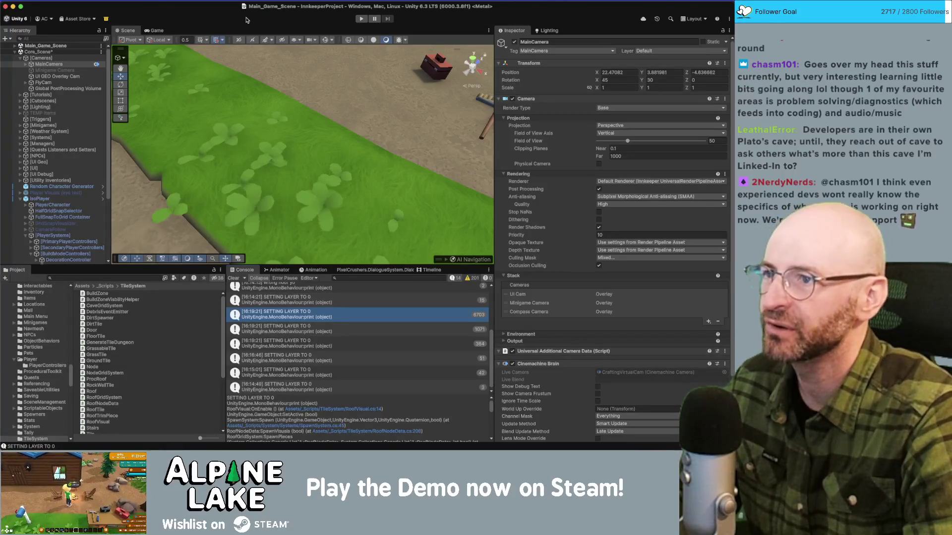
left_click(362, 19)
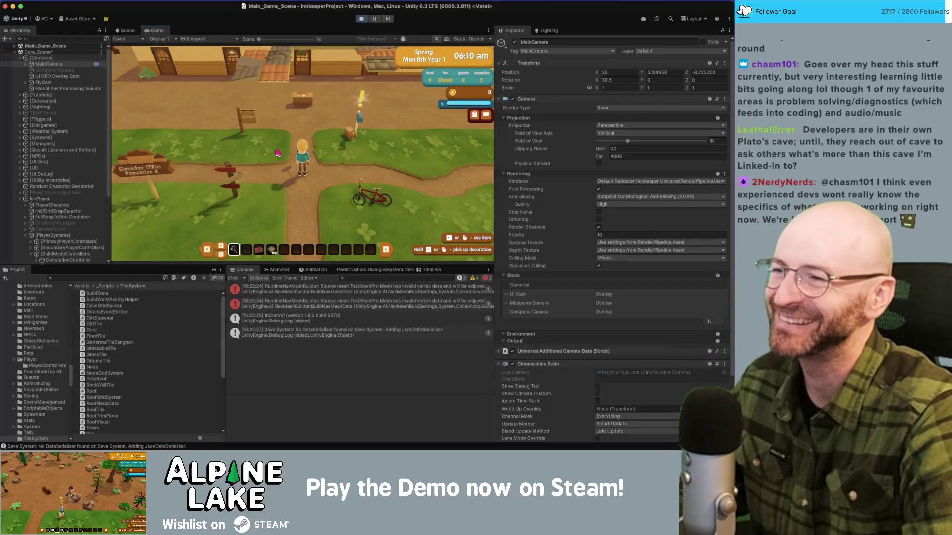
- Walk the player up and back down the street, select the box slot (3), and enter Walls redecorating
key("w")
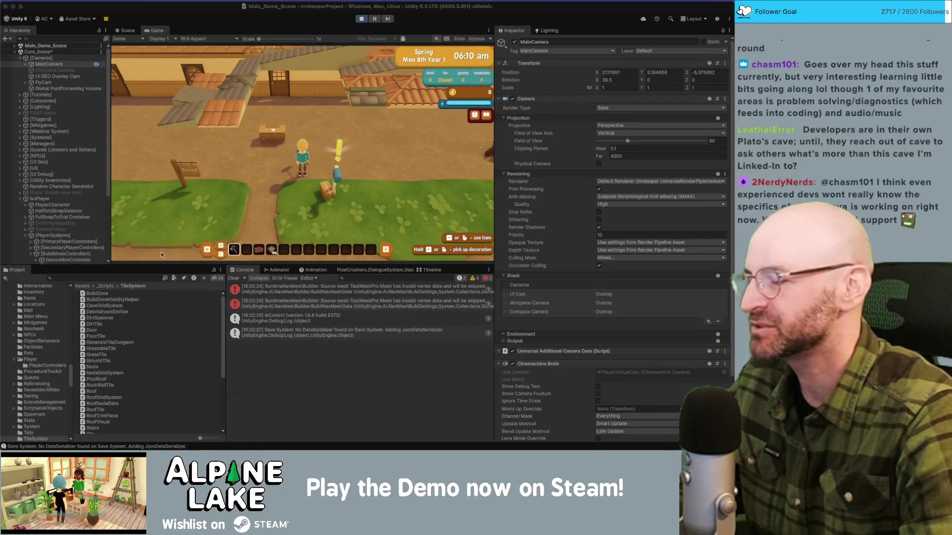
left_click(384, 169)
key("w")
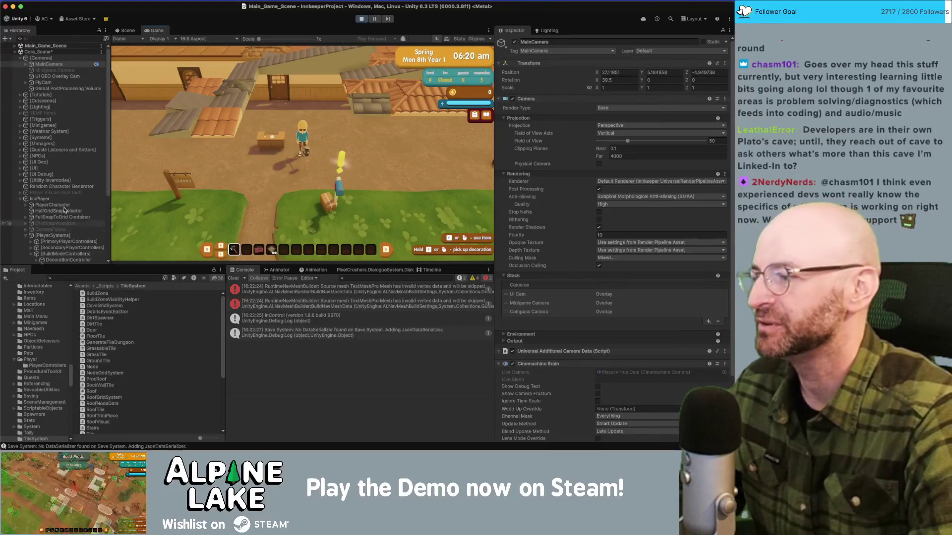
key("w")
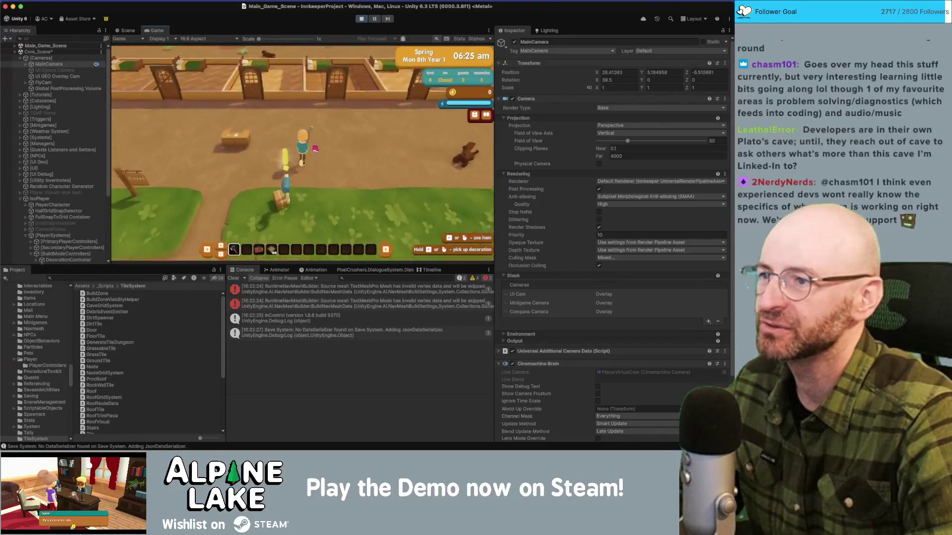
key("s")
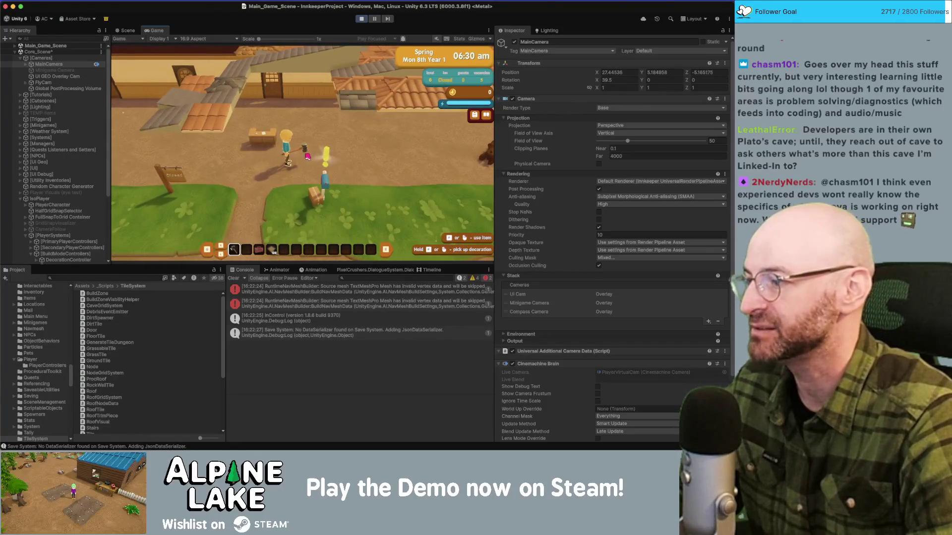
key("3")
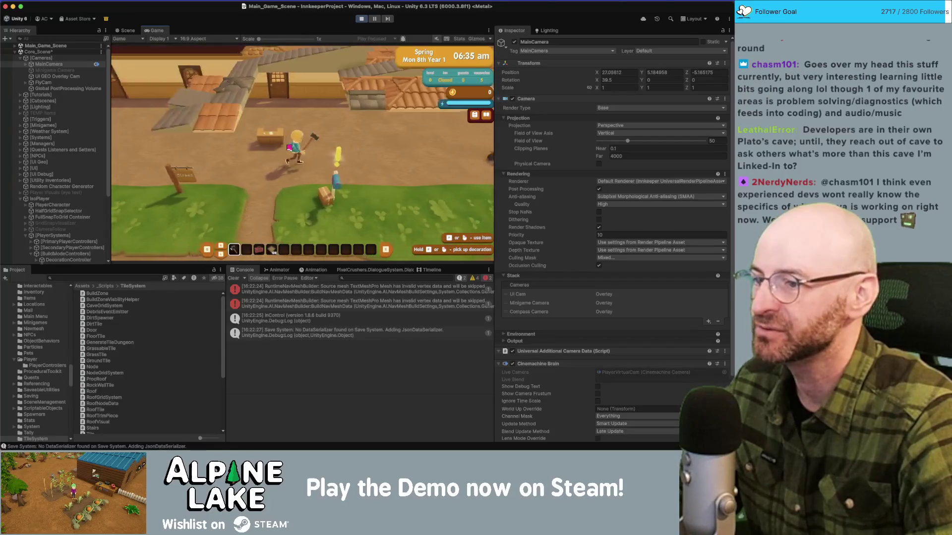
left_click(112, 203)
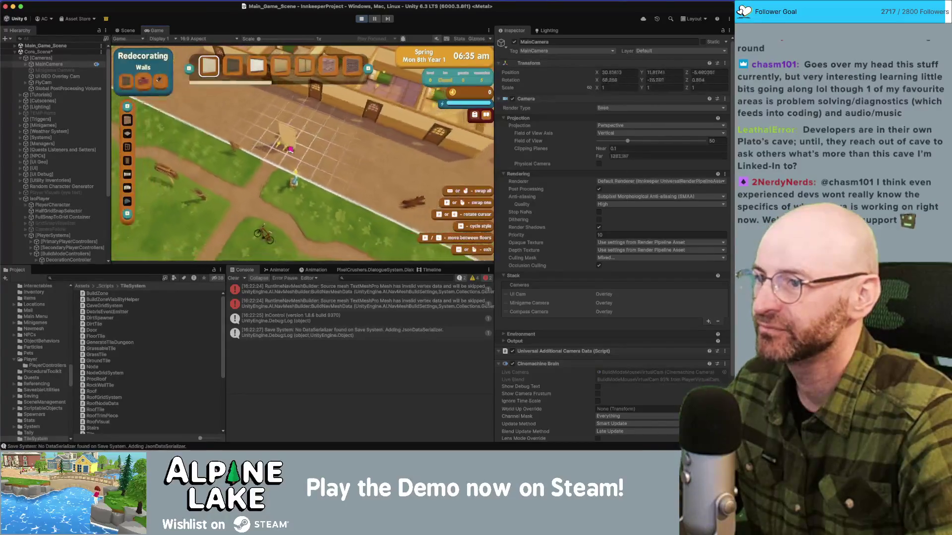
- Switch redecorating to Roofing and toggle roof tiles hidden and visible with Q and E
left_click(126, 201)
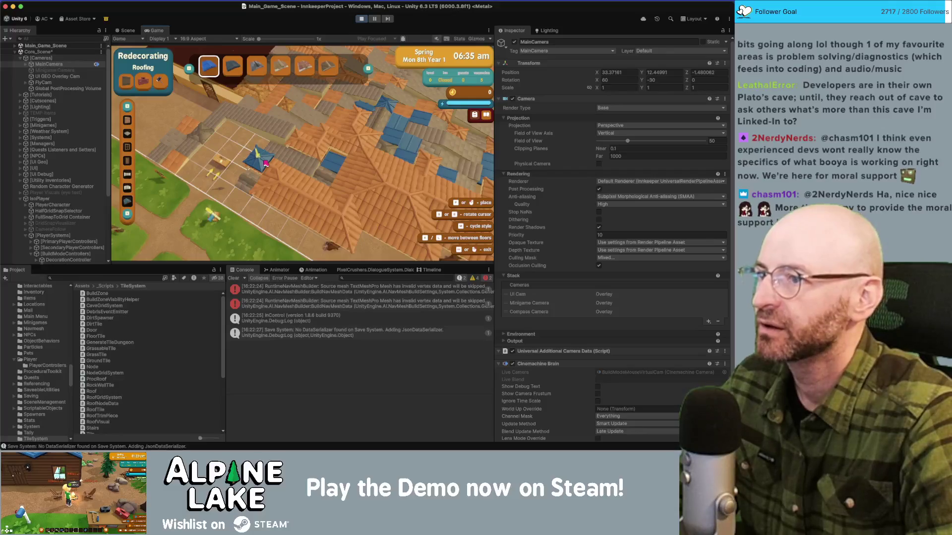
key("q")
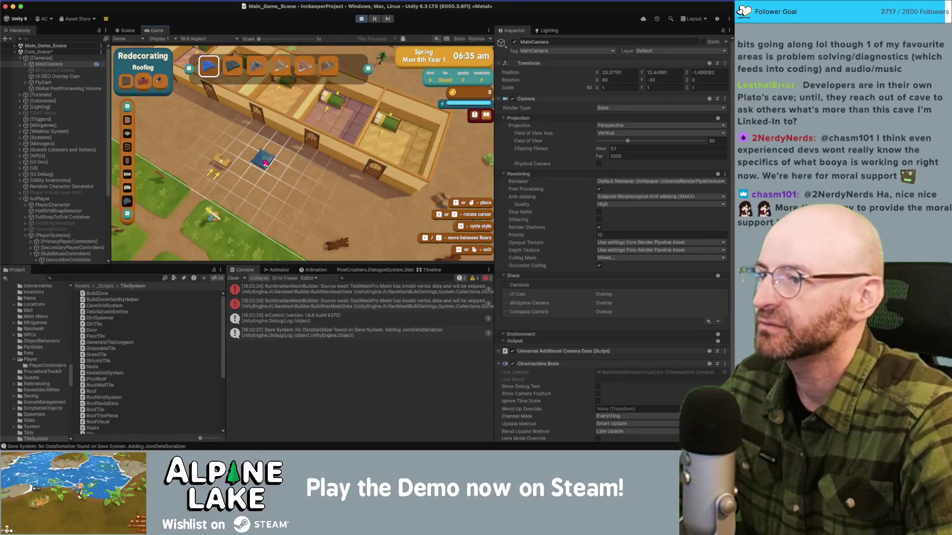
key("e")
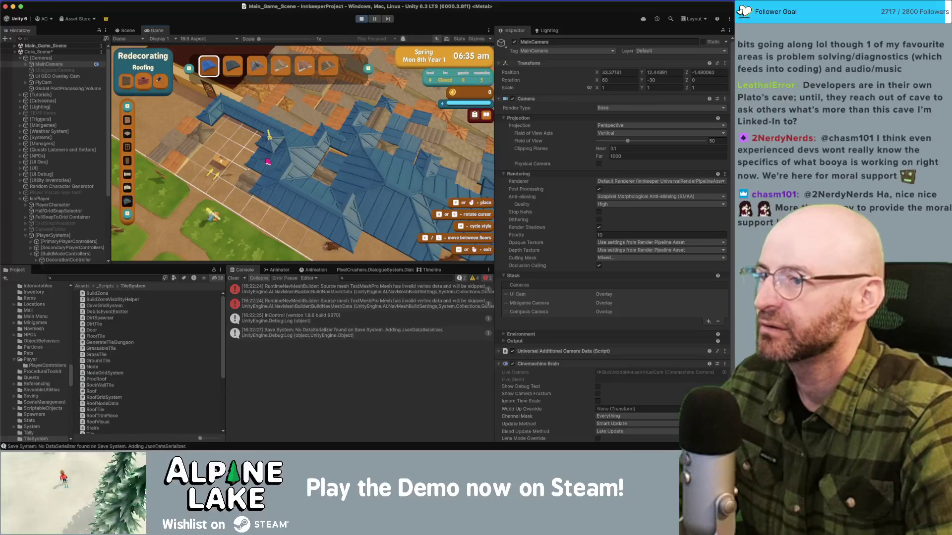
key("q")
key("e")
key("q")
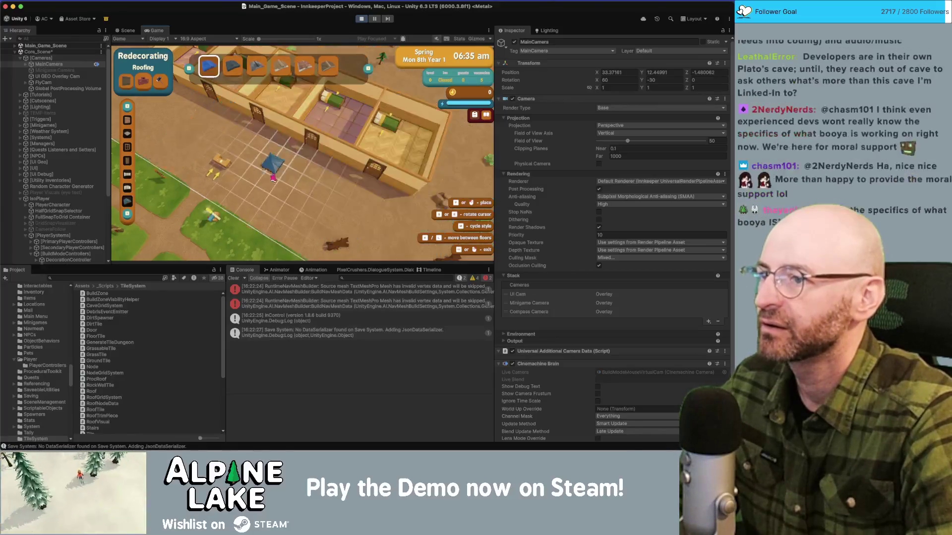
key("e")
- Keep toggling the roofs at other spots to confirm hiding works, then stop the game
key("q")
key("e")
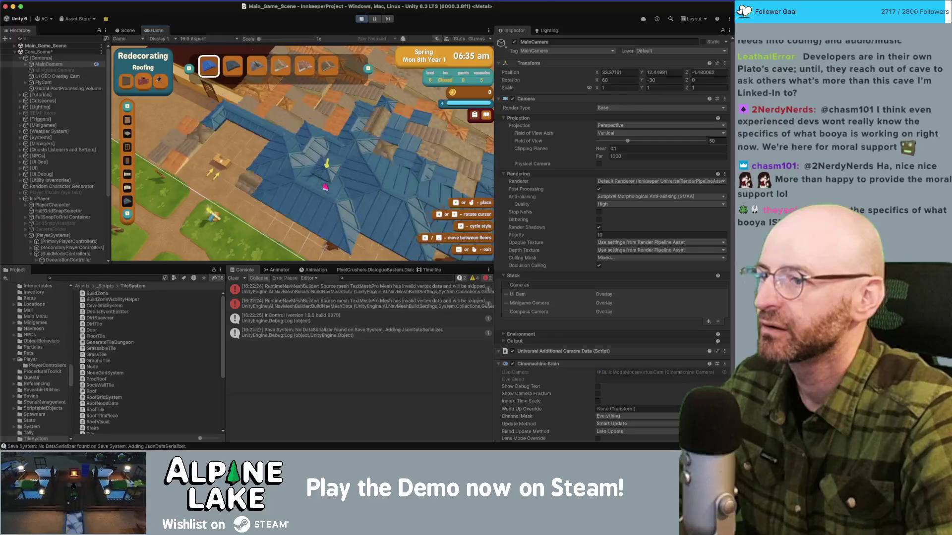
key("q")
key("e")
key("q")
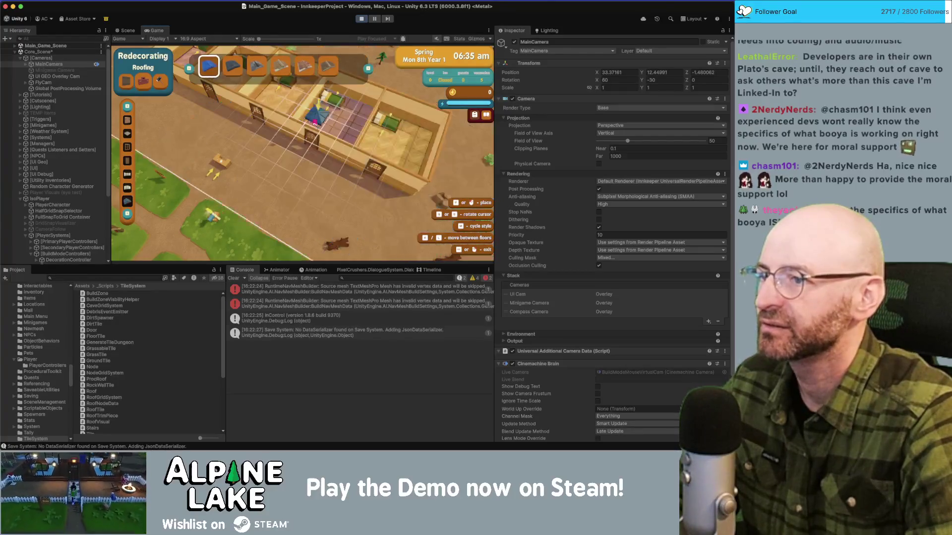
key("e")
key("q")
key("e")
key("q")
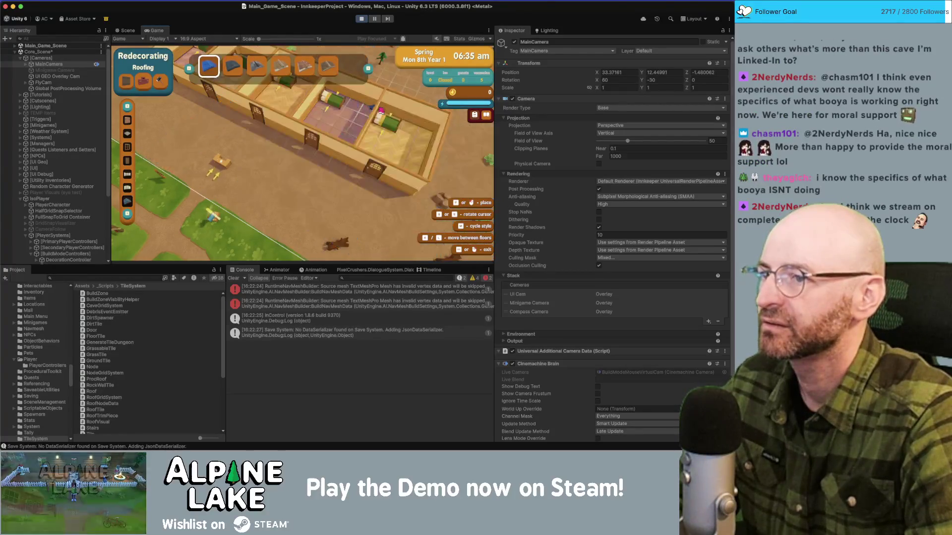
key("e")
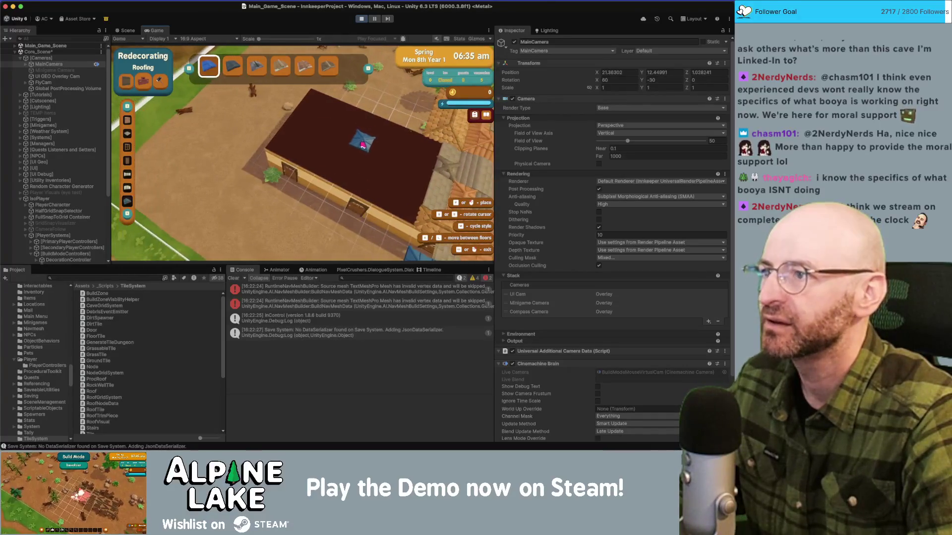
left_click(363, 20)
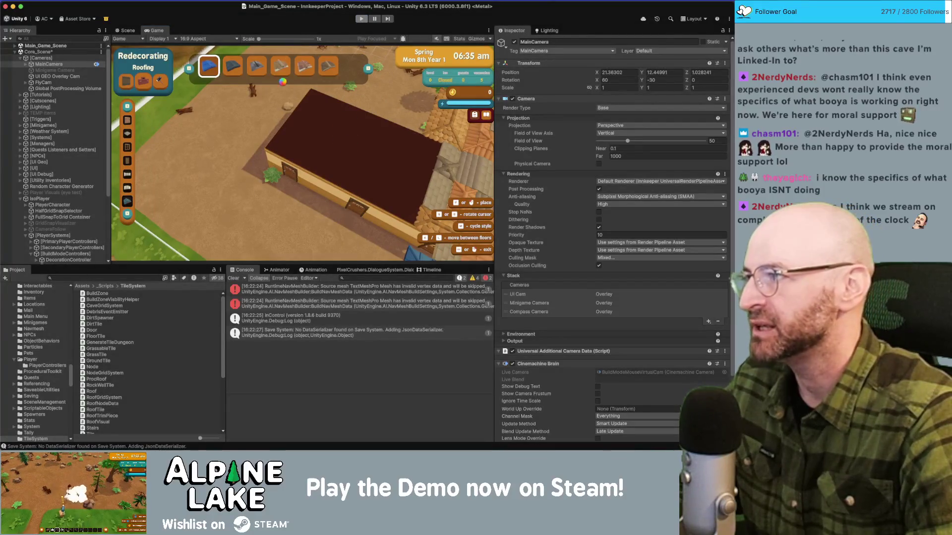
key("super+Tab")
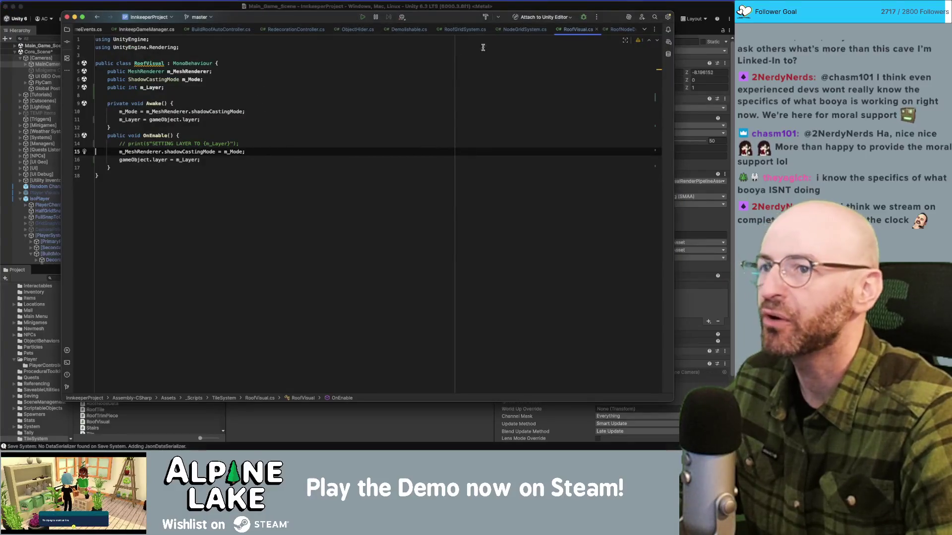
- Open ObjectHider.cs and add a new line at the top of Initialize's foreach loop
left_click(527, 30)
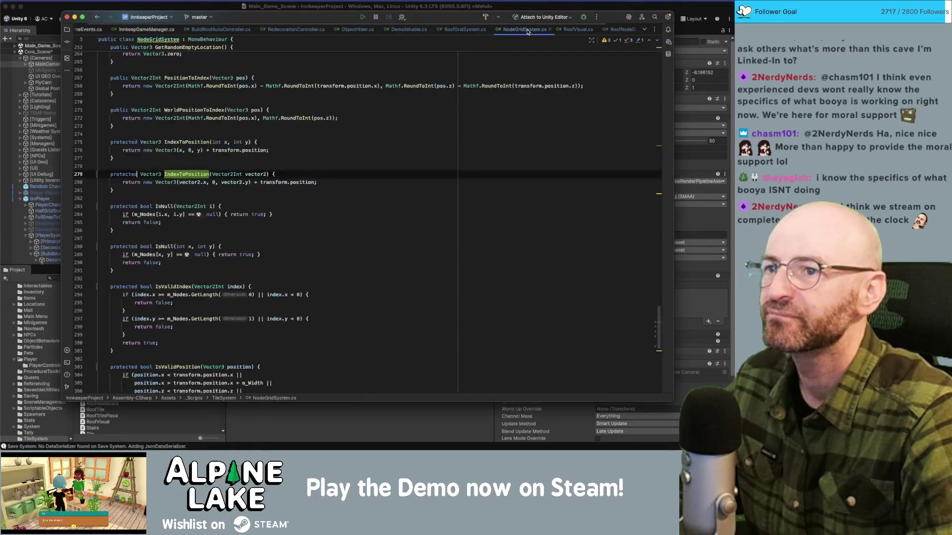
left_click(360, 29)
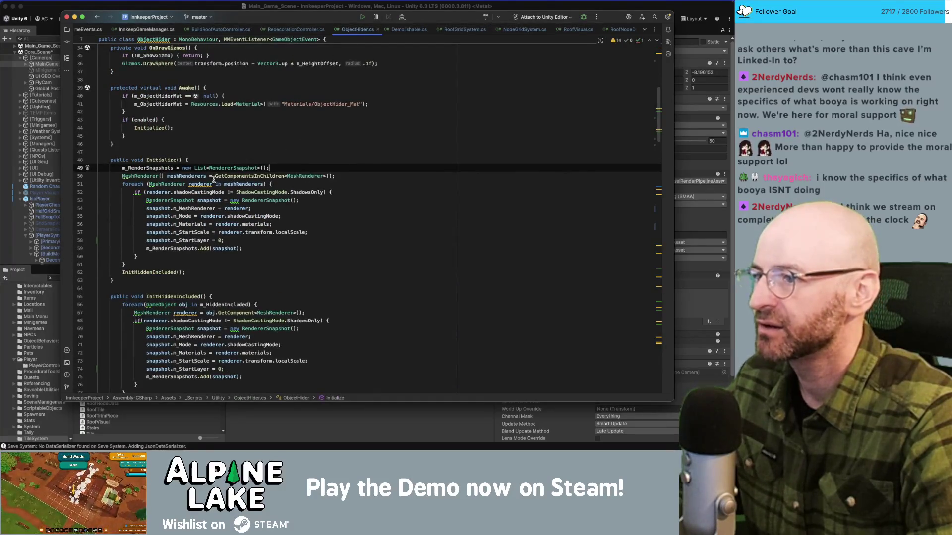
left_click(214, 179)
left_click(266, 177)
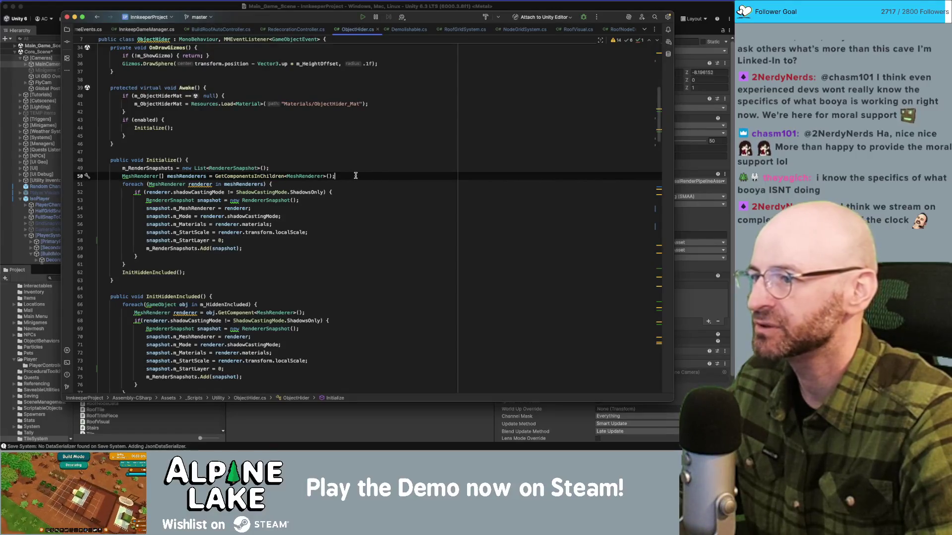
key("Down")
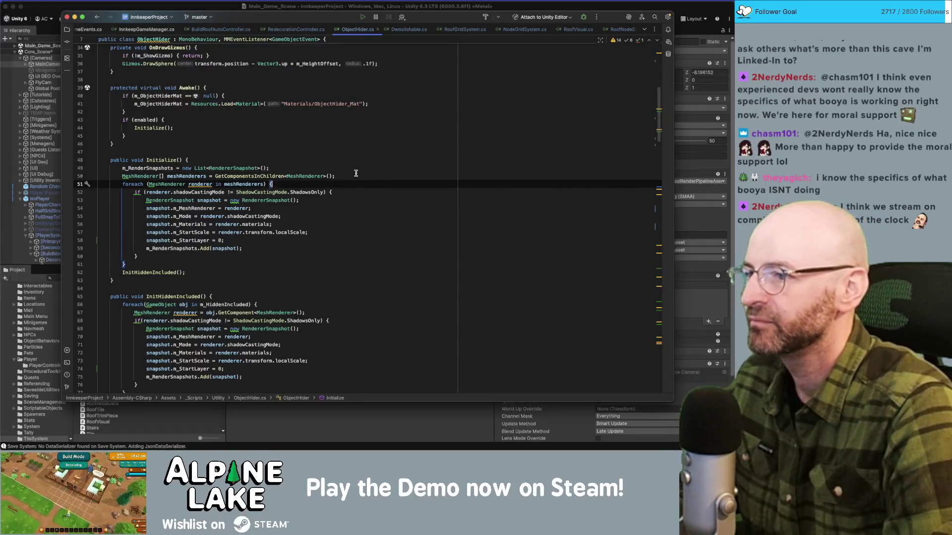
key("Return")
- Write the condition if (renderer.gameObject.layer == 14) using code completion
type("if(rend")
key("Return")
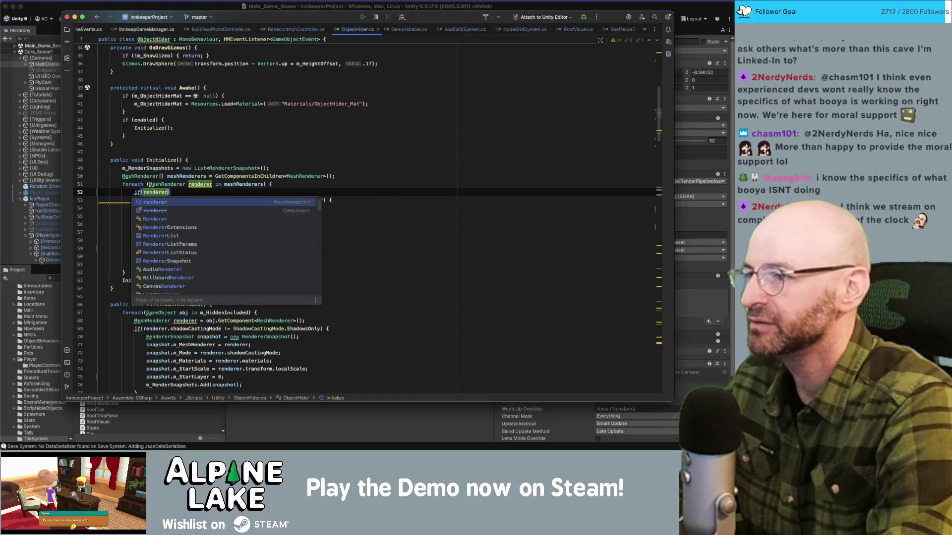
type(".gameob")
key("Return")
type(".layer =")
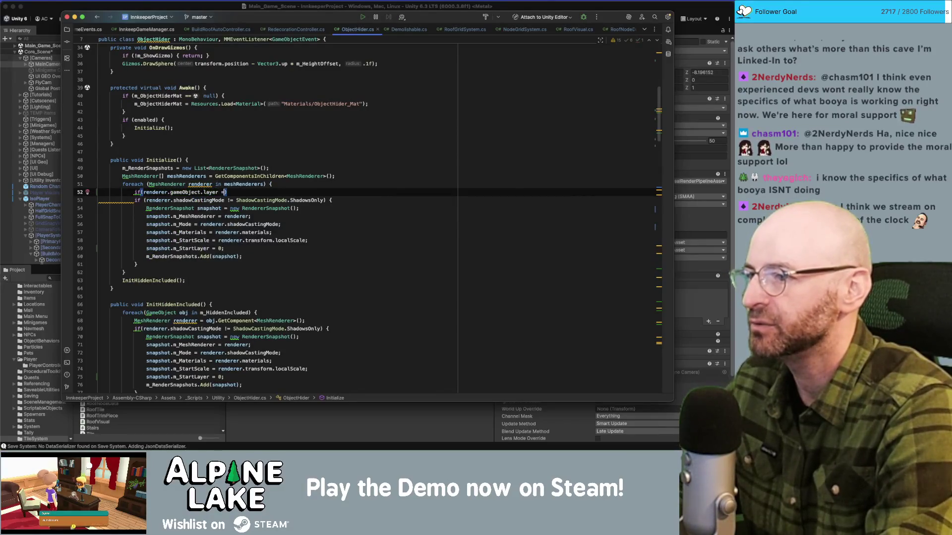
key("BackSpace")
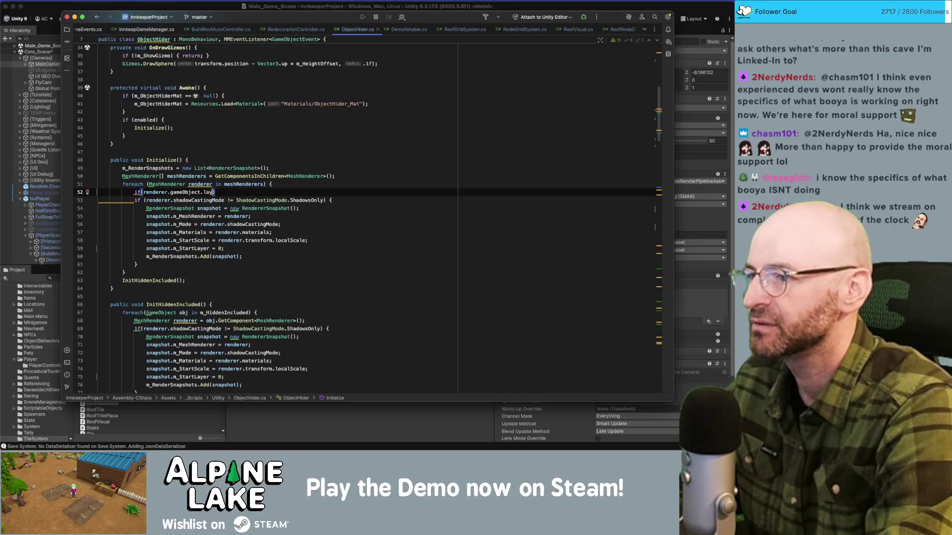
type("m_L")
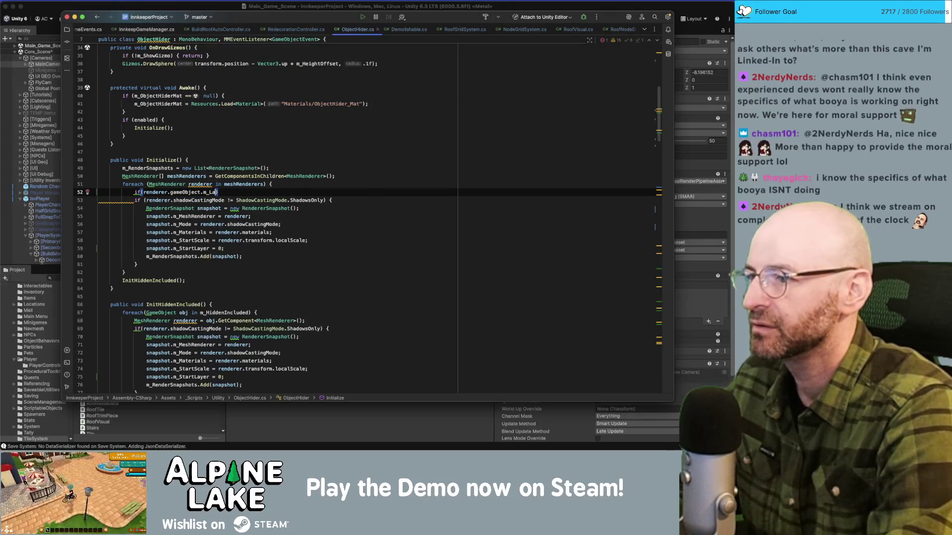
key("alt+BackSpace")
key("alt+BackSpace")
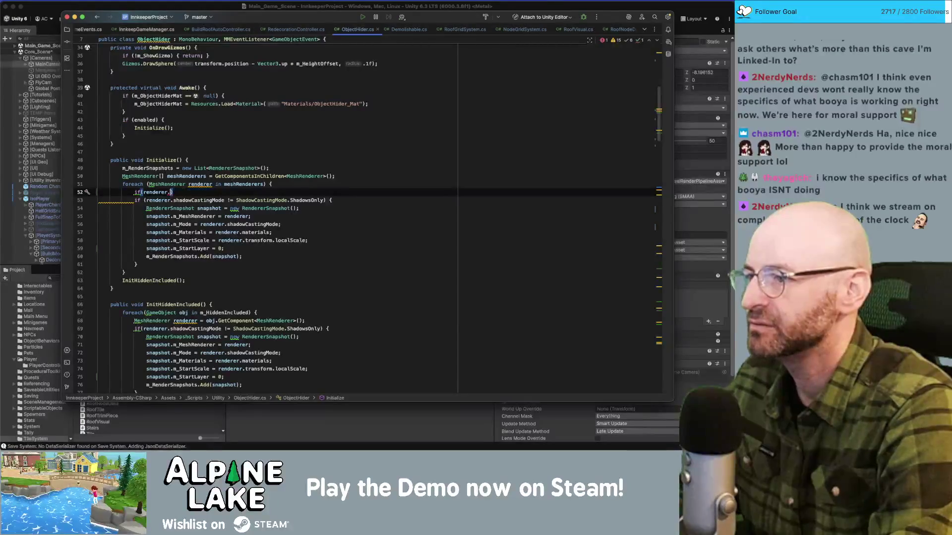
type("gameObject.la")
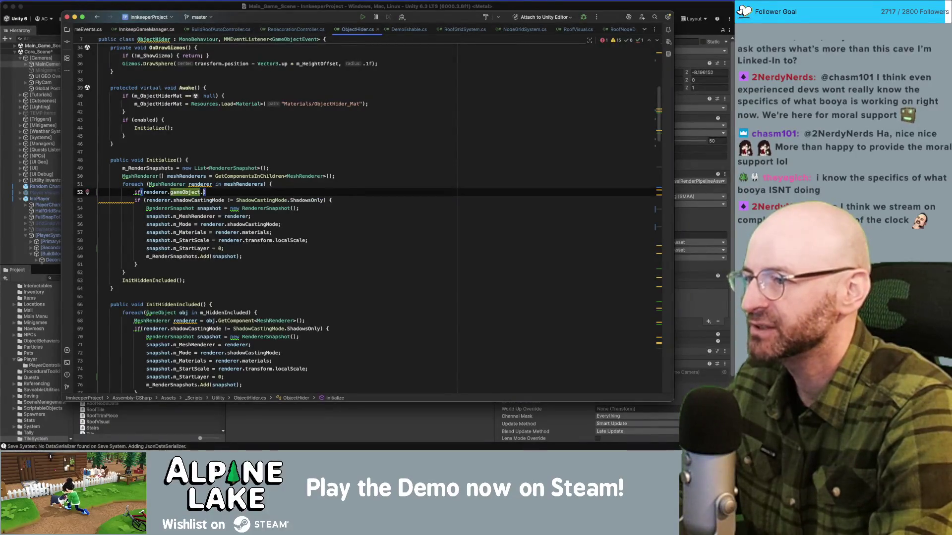
key("Return")
type("== ")
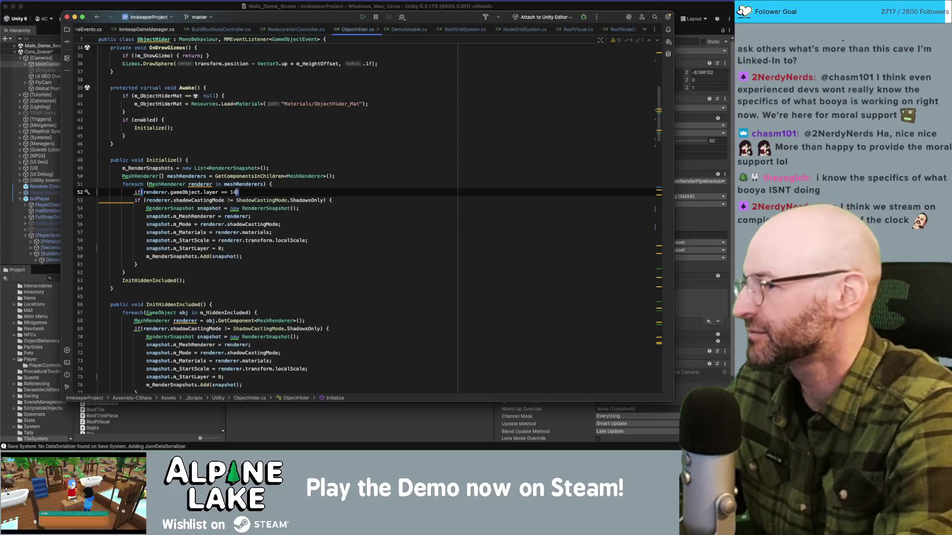
type("14")
- Complete the layer check with continue; and remove the extra blank line
key("BackSpace")
key("BackSpace")
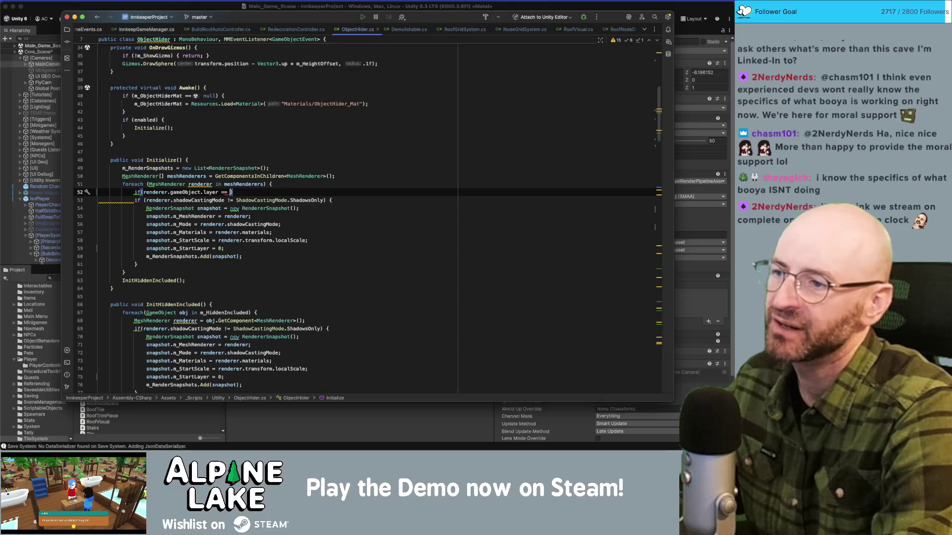
type("LayerM")
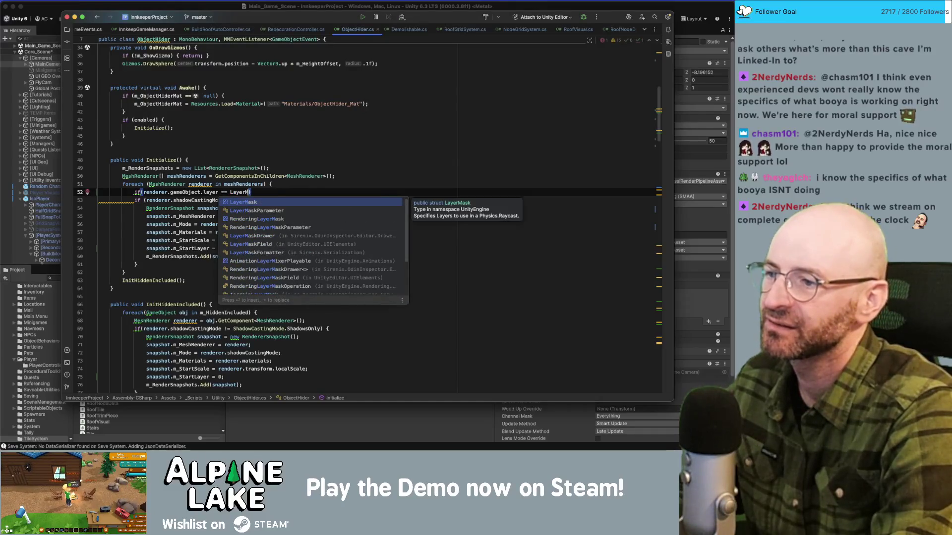
key("BackSpace")
key("BackSpace")
key("BackSpace")
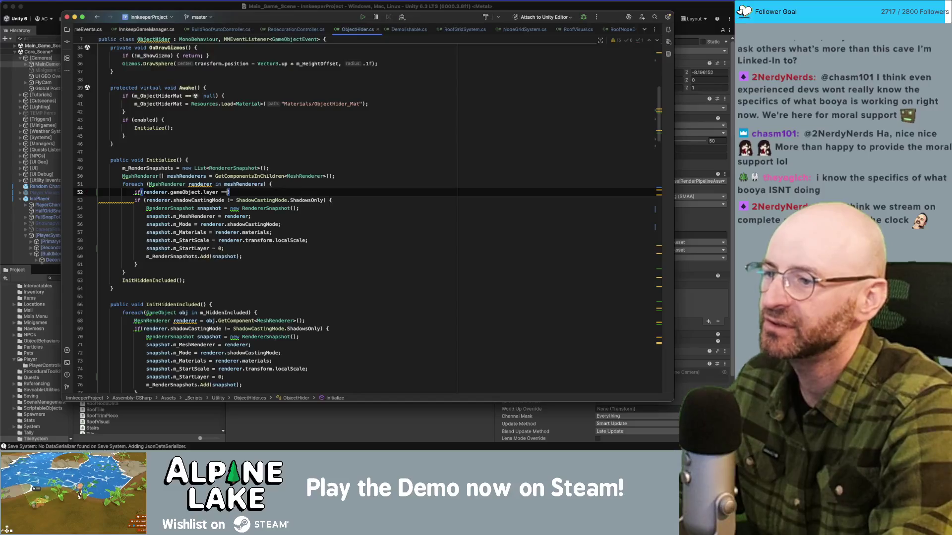
type("14continue;")
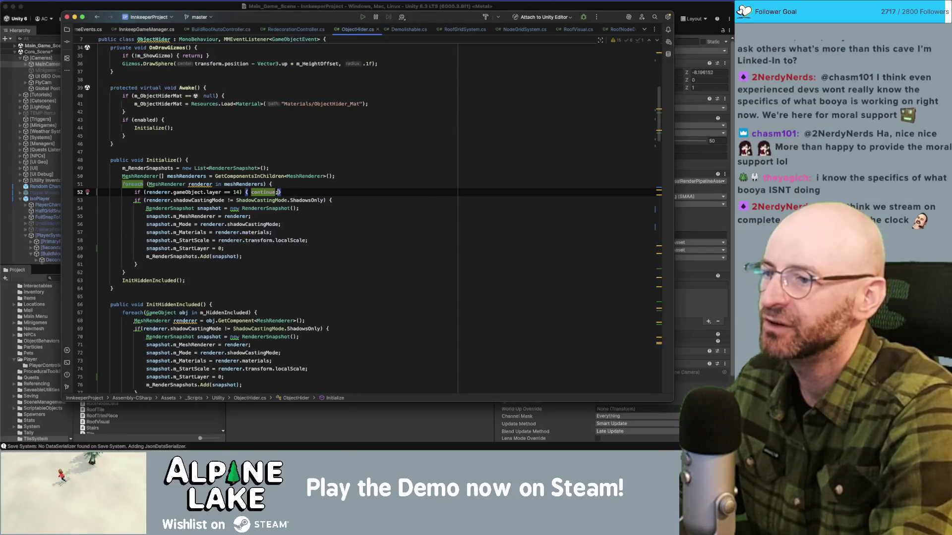
key("Delete")
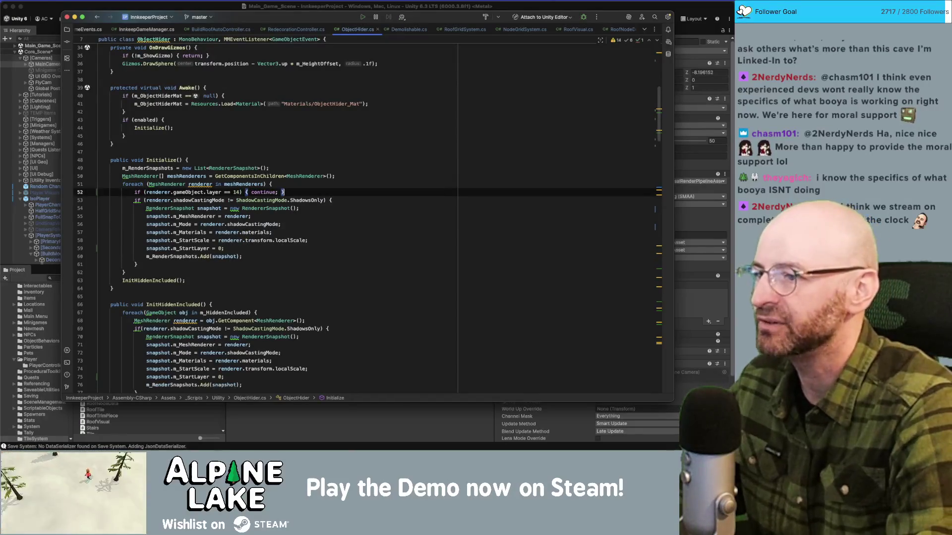
key("Up")
left_click(242, 192)
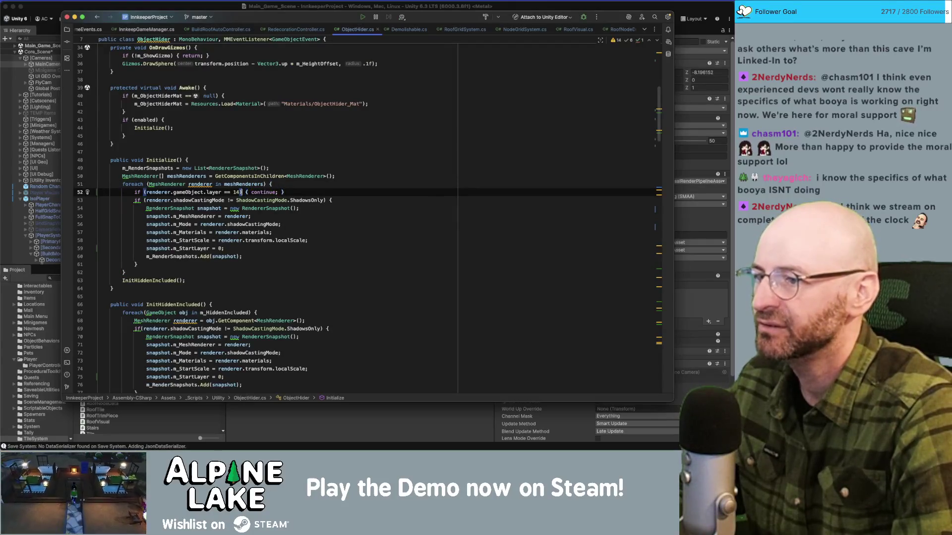
left_click(713, 23)
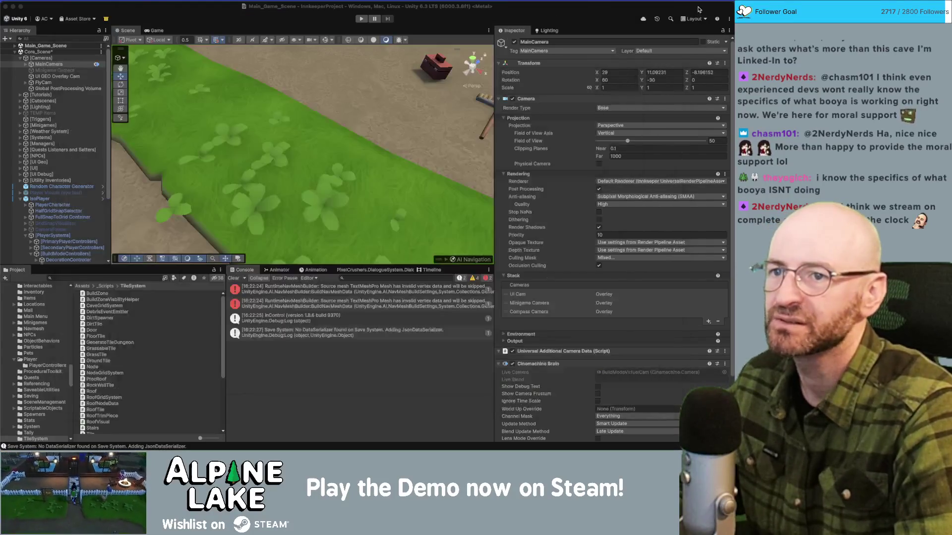
- Read the layer numbers from the Inspector's Layer dropdown, then return to the ObjectHider code
left_click(592, 51)
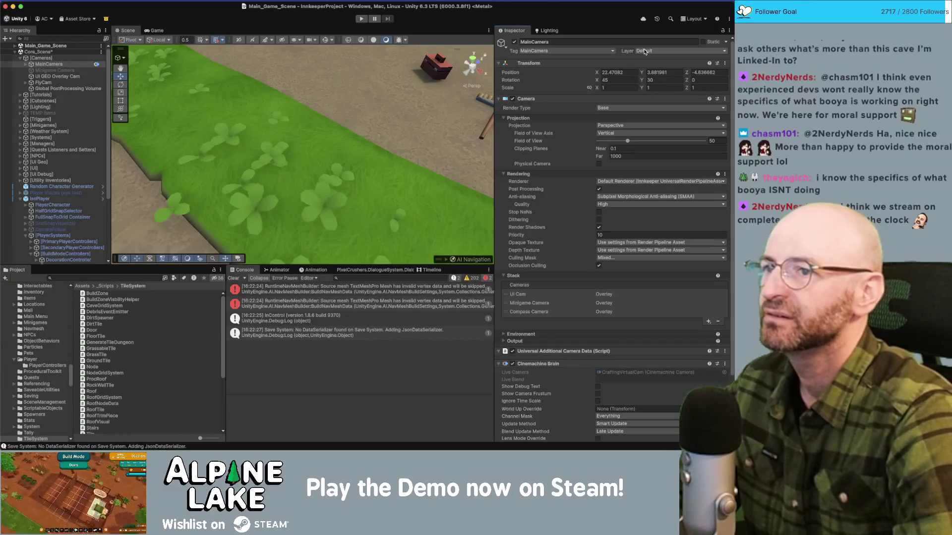
left_click(645, 51)
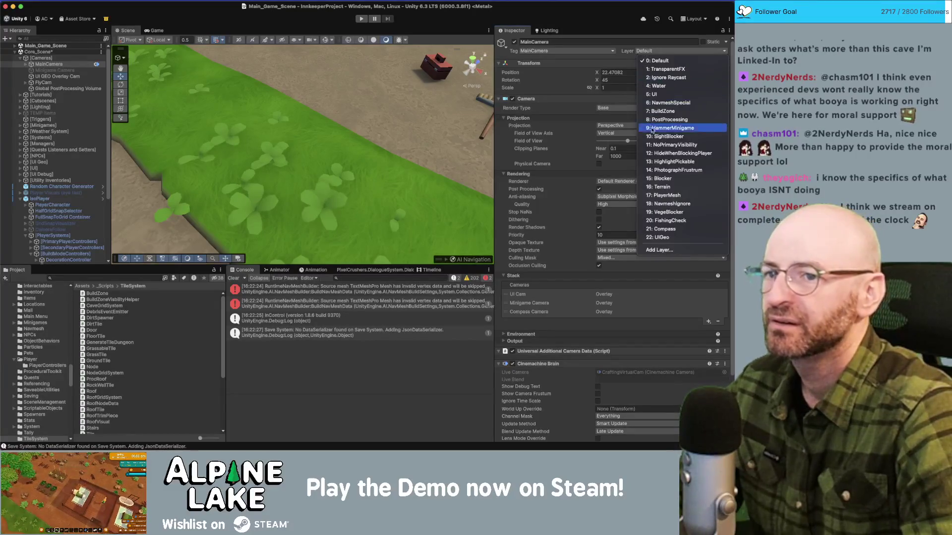
left_click(580, 34)
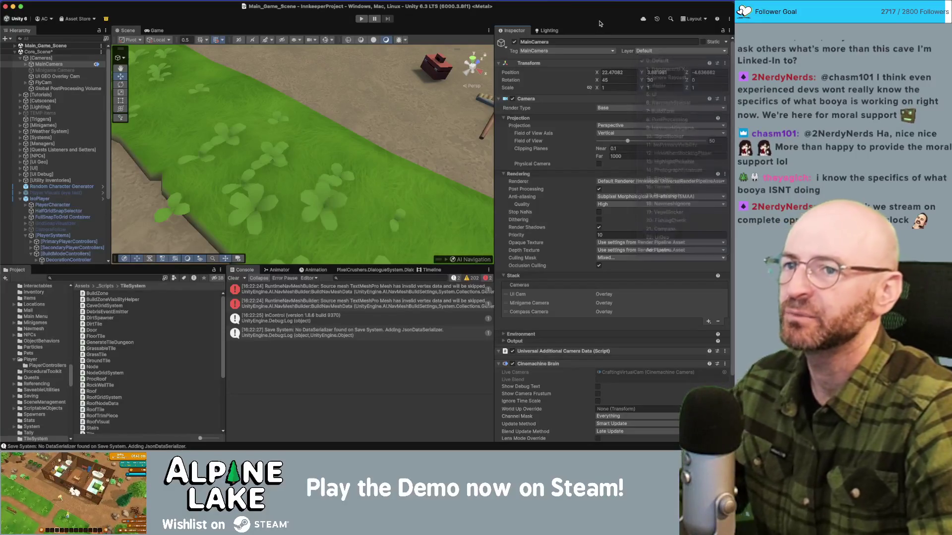
key("super+Tab")
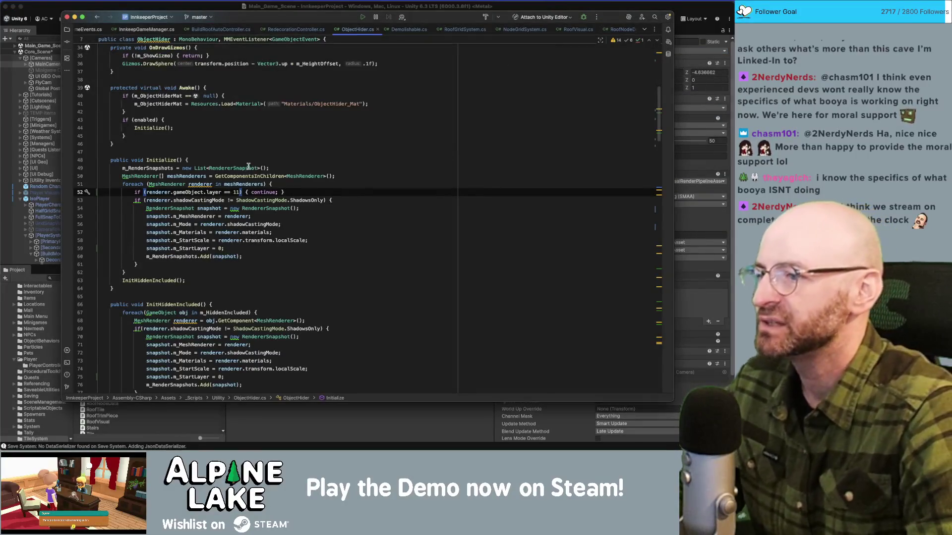
- Return to the Unity Editor with the ObjectHider layer check set to 11
left_click(224, 8)
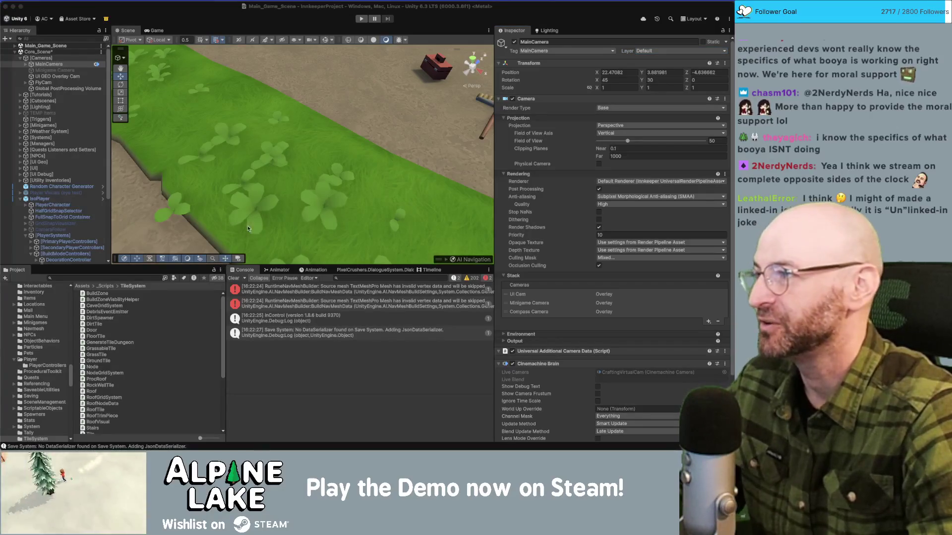
- Focus Unity and enter play mode to test the layer-11 ObjectHider change
left_click(219, 55)
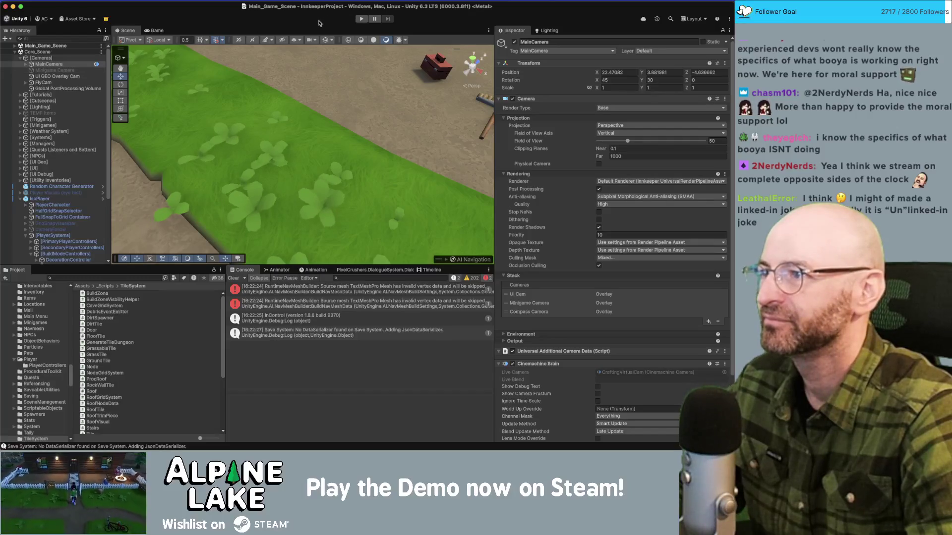
left_click(359, 19)
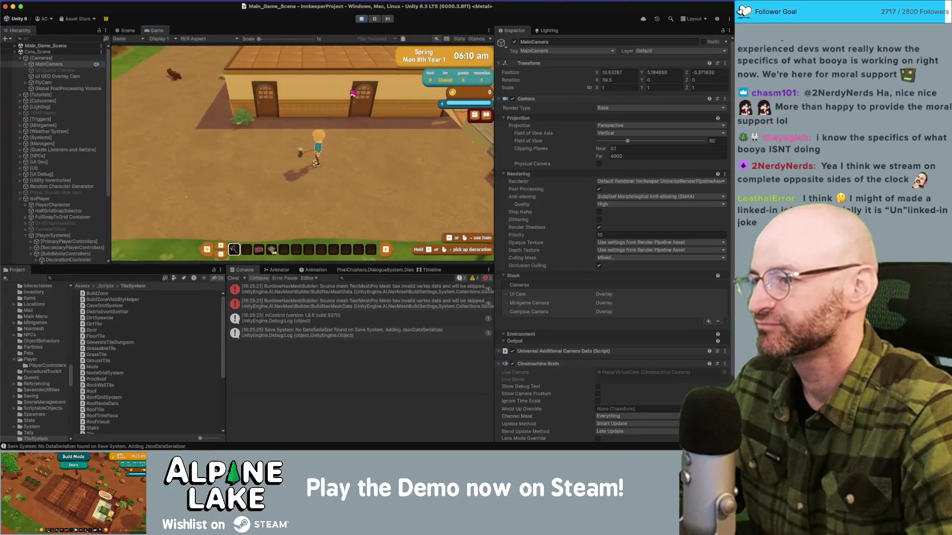
- Enter Redecorating mode, switch it from walls to roofing, and pan over the un-roofed bedrooms
scroll(349, 112, "down", 3)
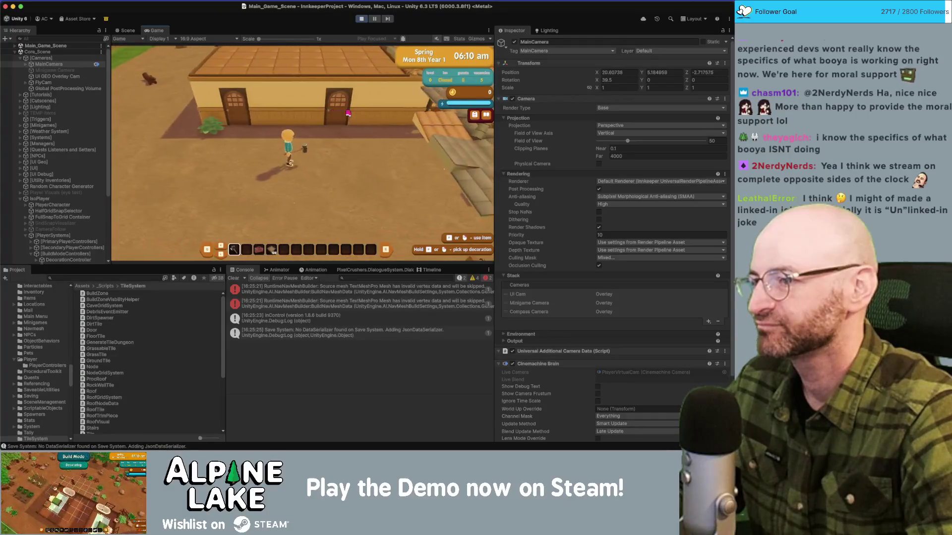
left_click(348, 113)
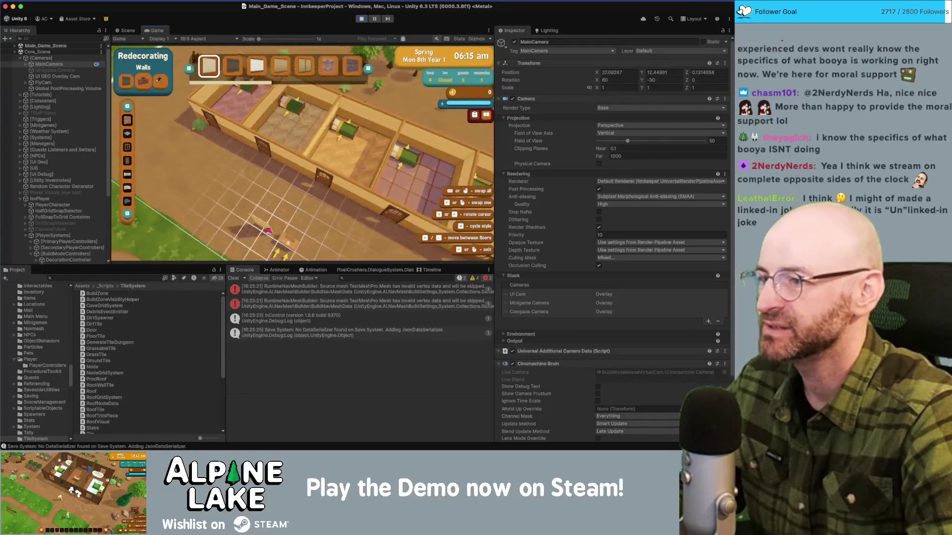
left_click(125, 203)
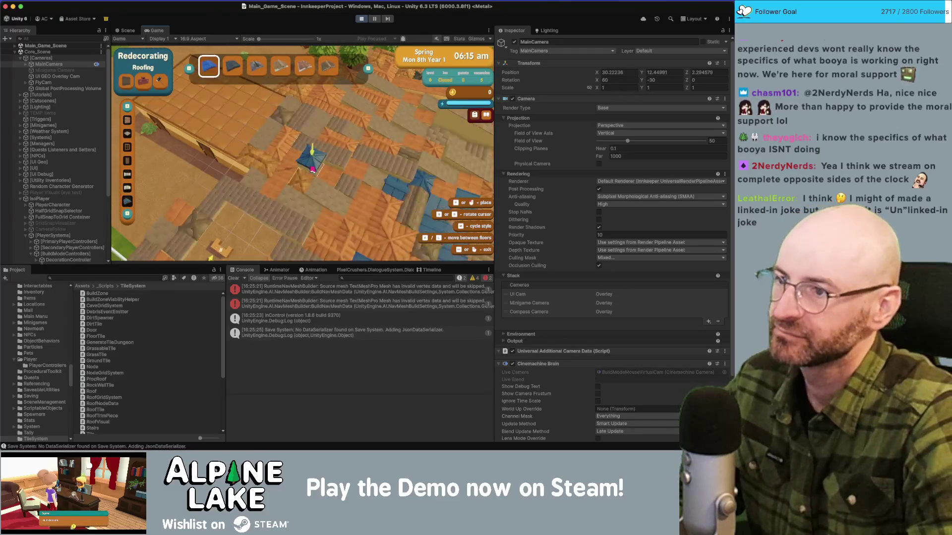
key("d")
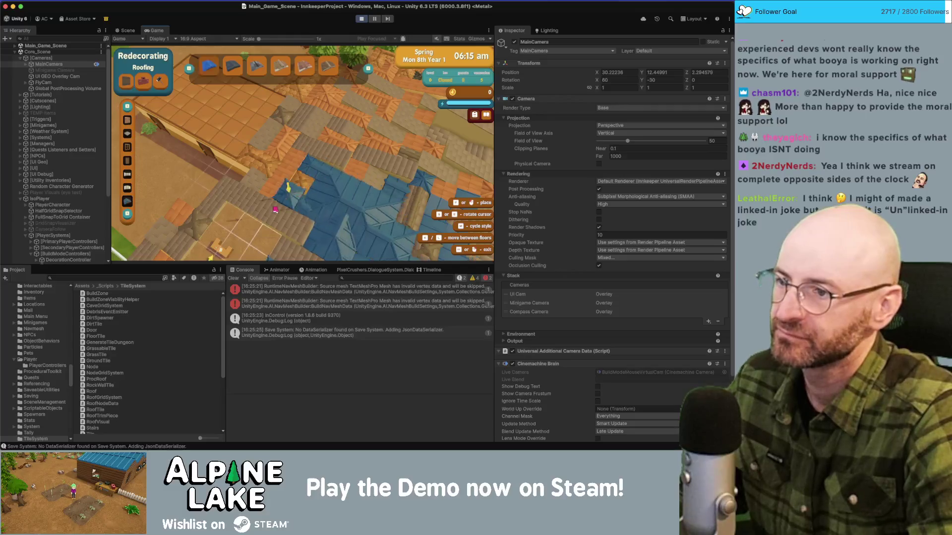
key("w")
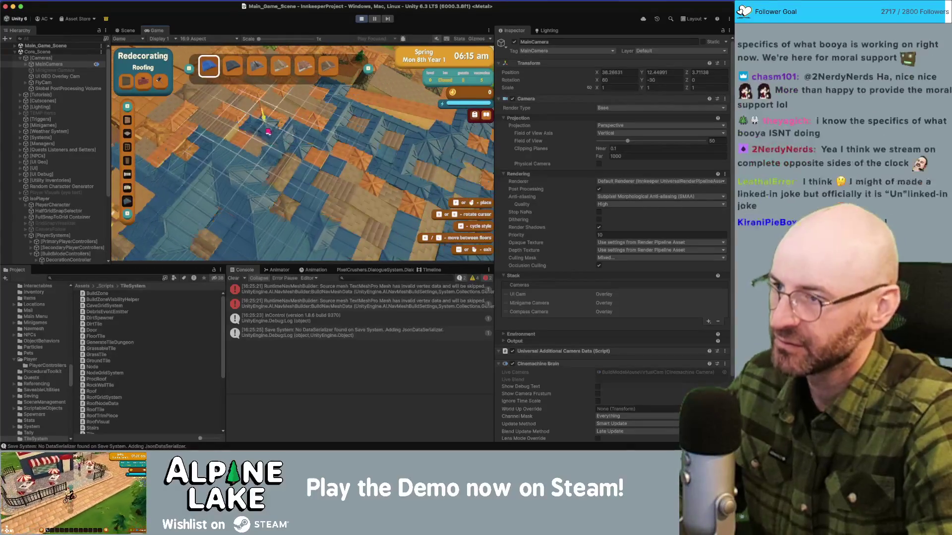
- Pick the first roof style, place it, then cancel so the inn's roofs hide and reveal the bedrooms
left_click(320, 133)
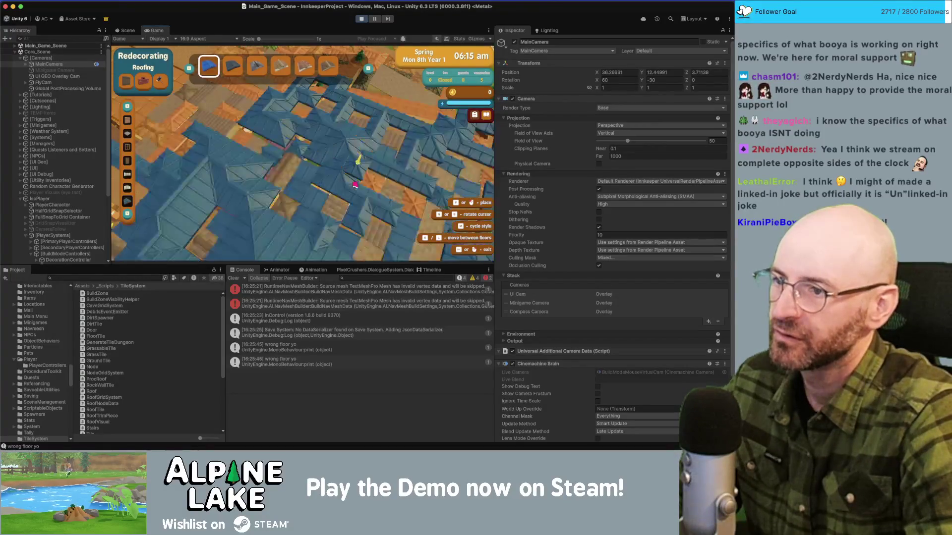
key("m")
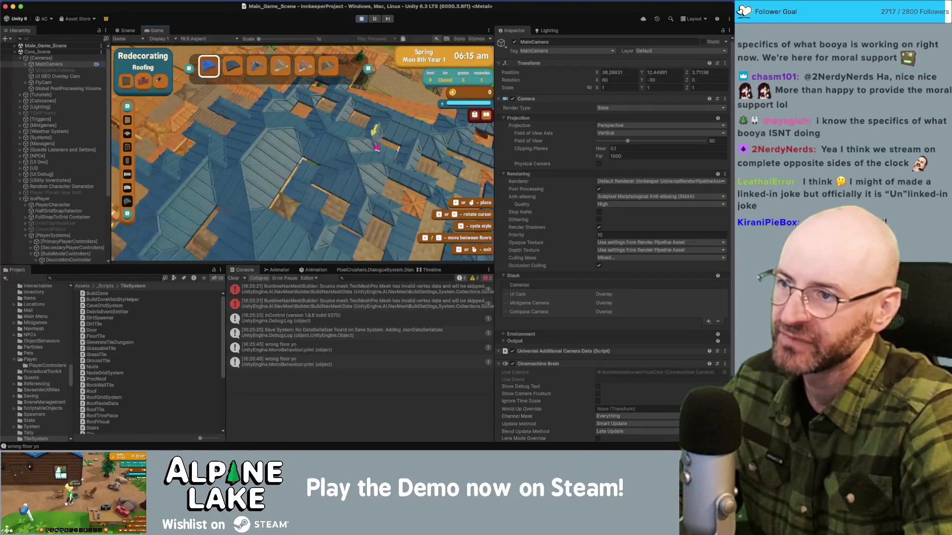
left_click(227, 130)
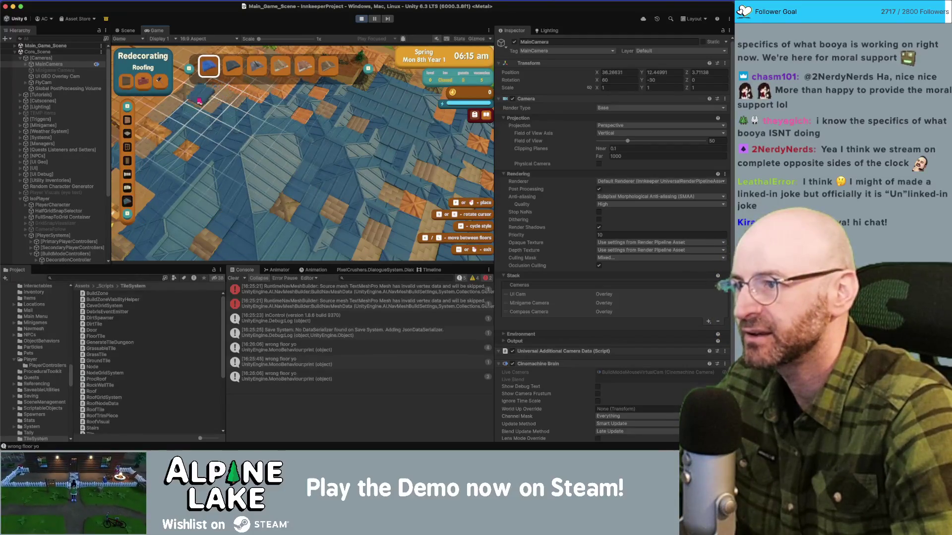
right_click(191, 101)
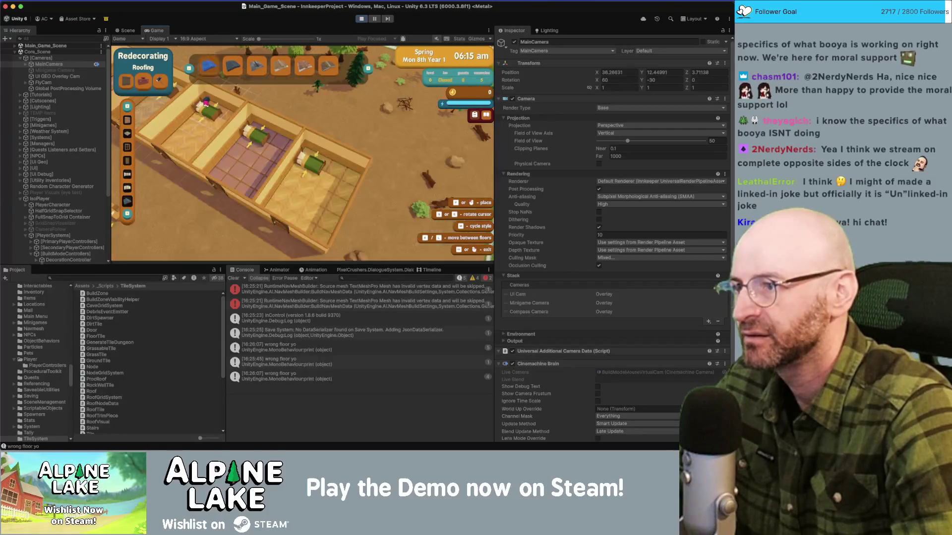
- Toggle the roofs off and on again, then turn the flat roof outline into pitched roofs
key("e")
right_click(308, 110)
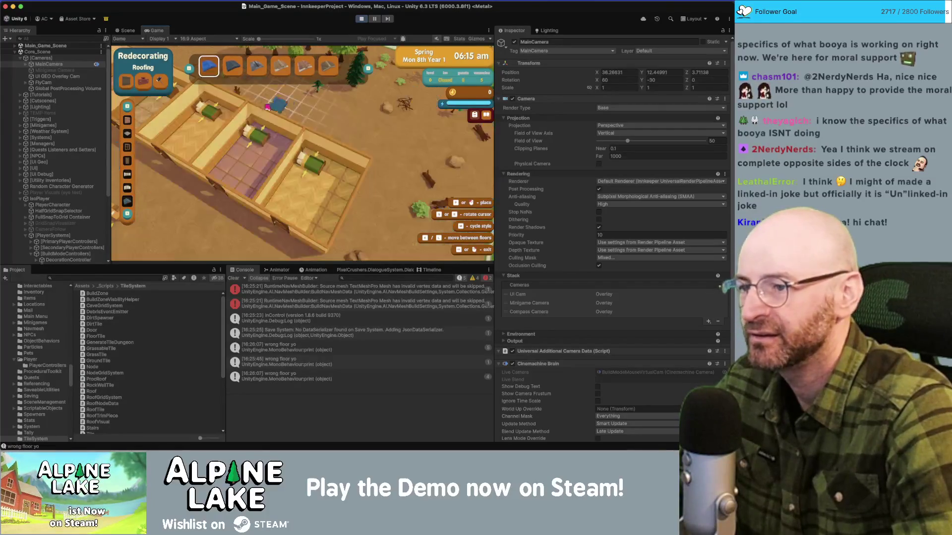
key("e")
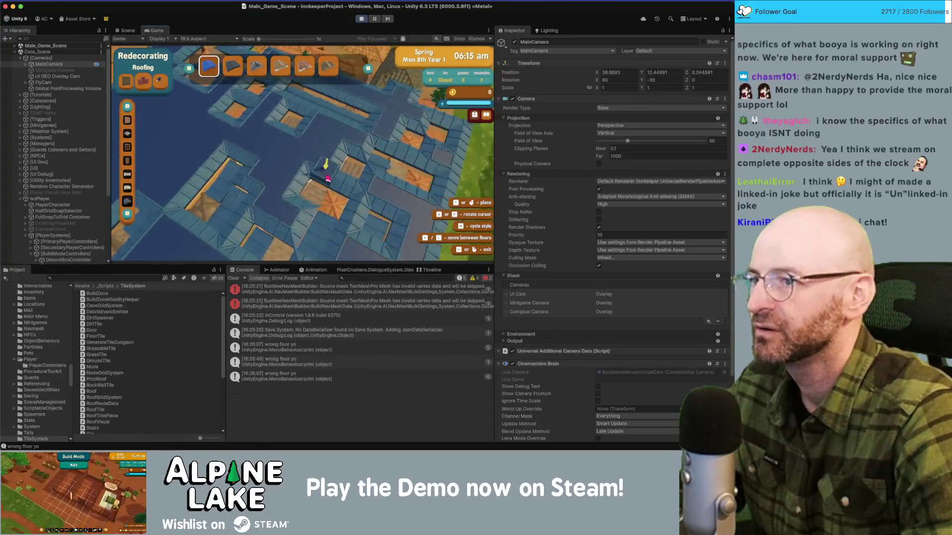
left_click(255, 139)
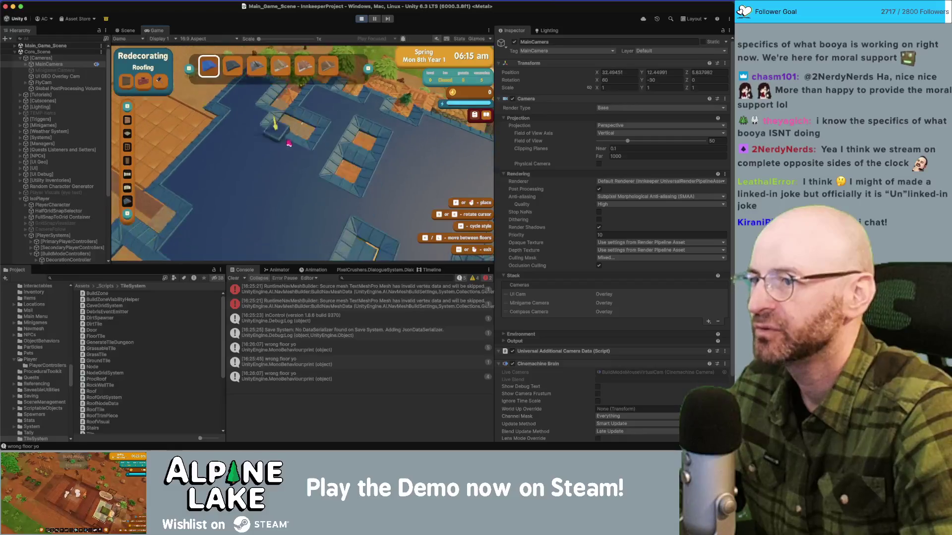
- Pan the Game view with WASD across the whole building to inspect the pitched roofs
key("s")
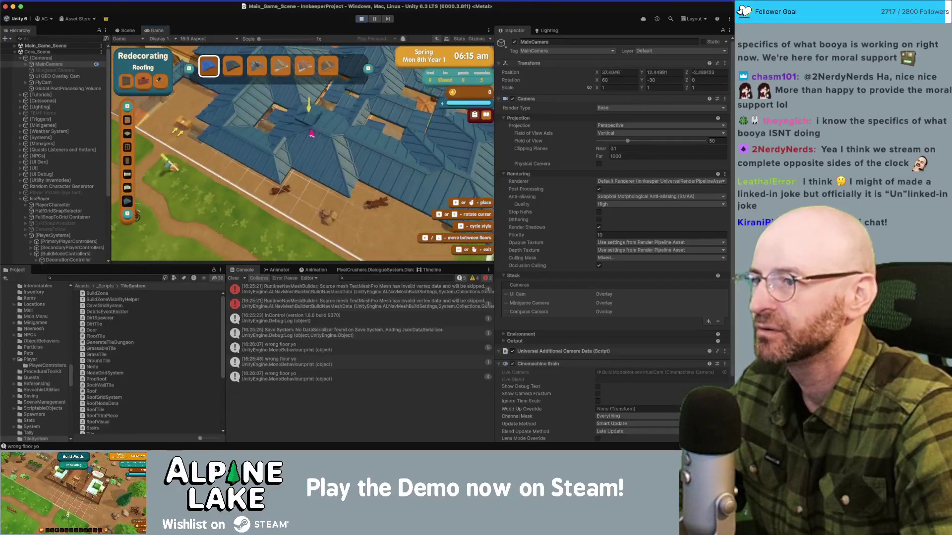
key("w")
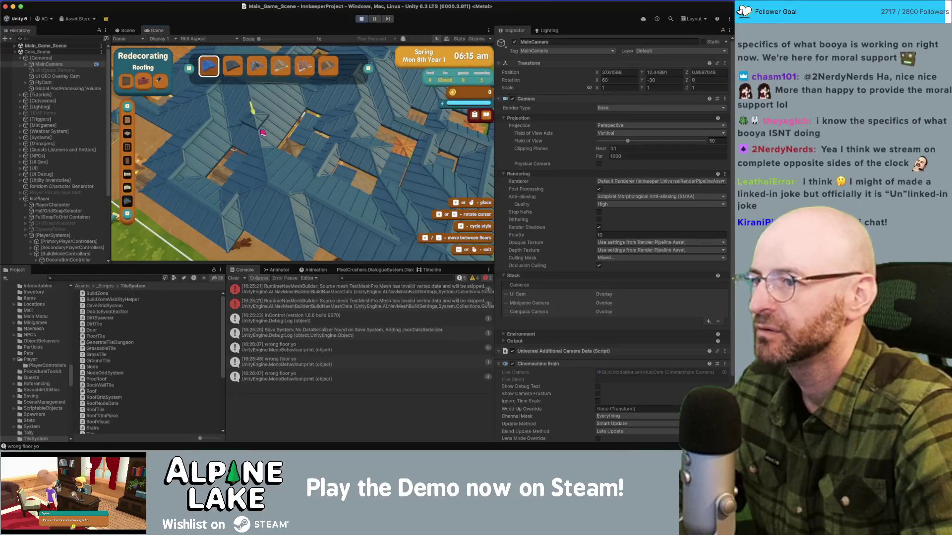
key("d")
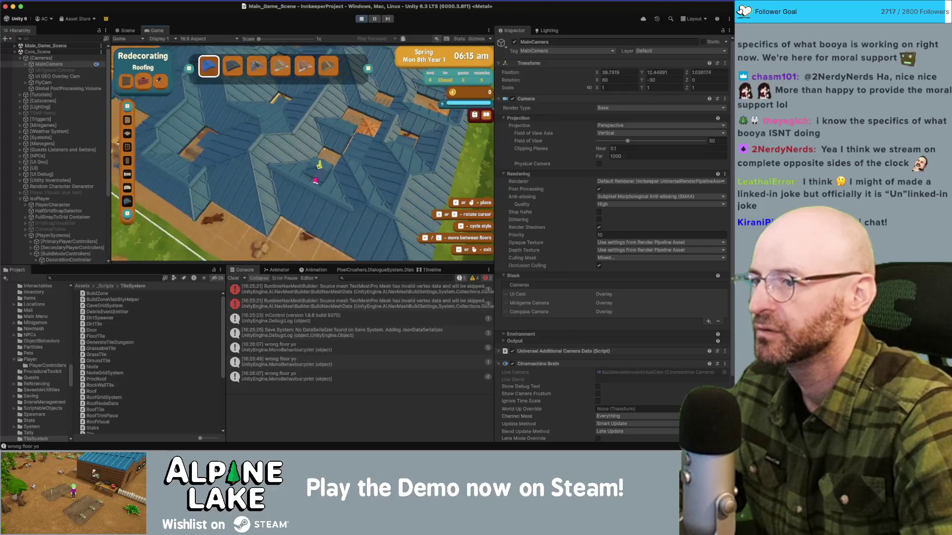
key("s")
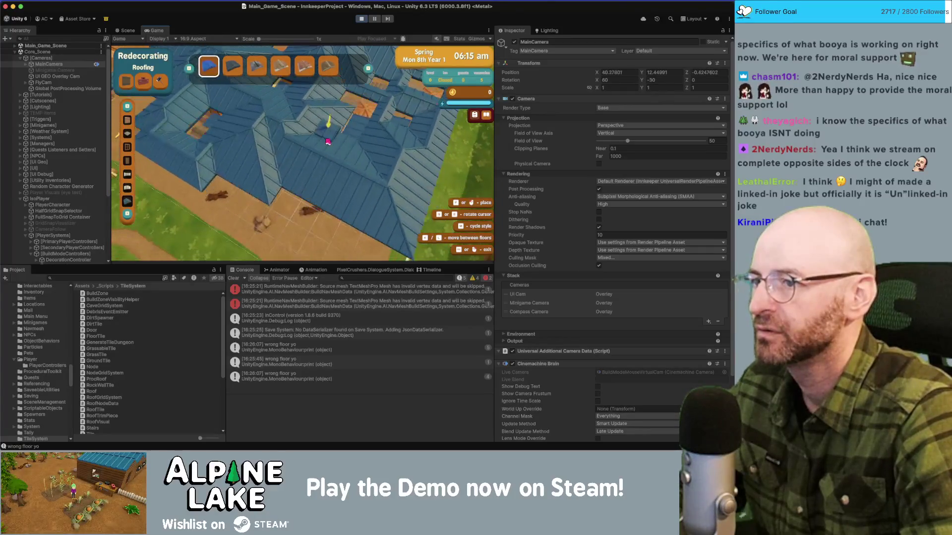
key("d")
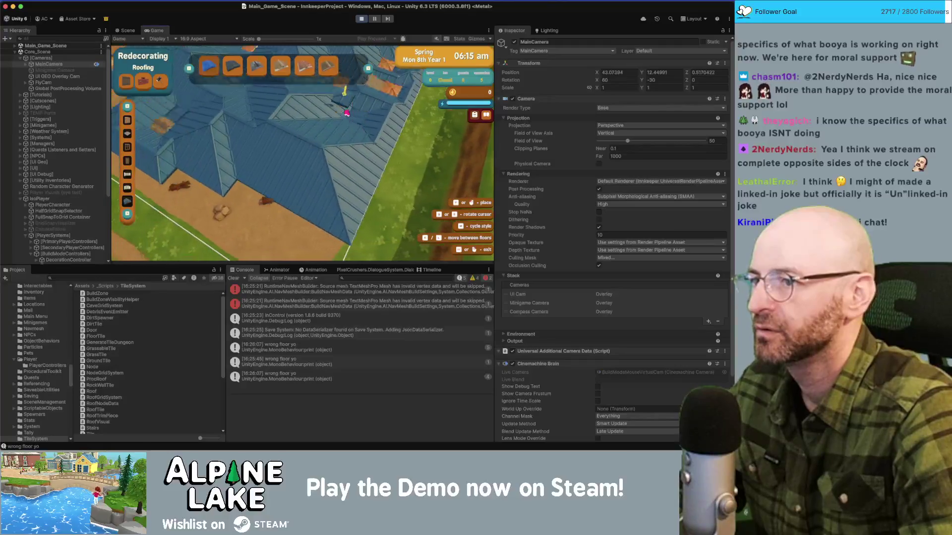
key("a")
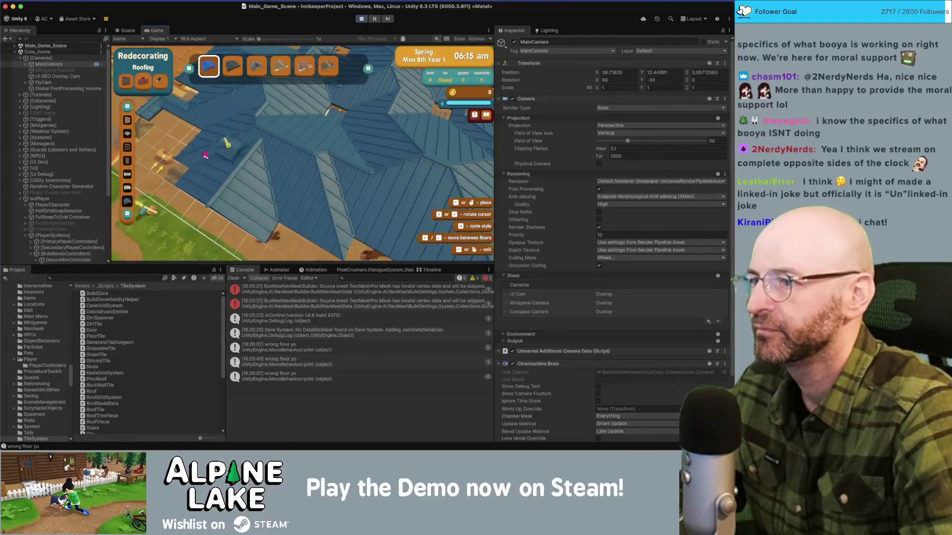
key("w")
key("a")
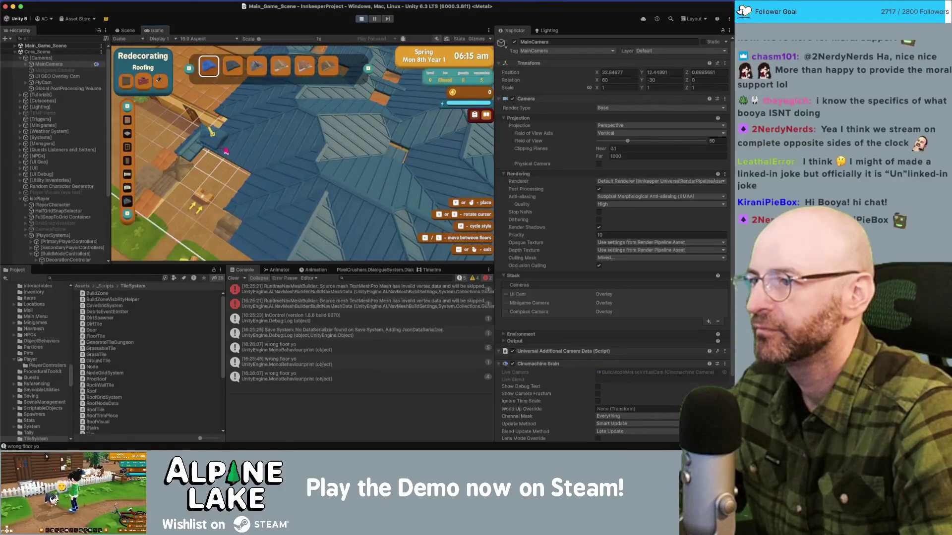
key("w")
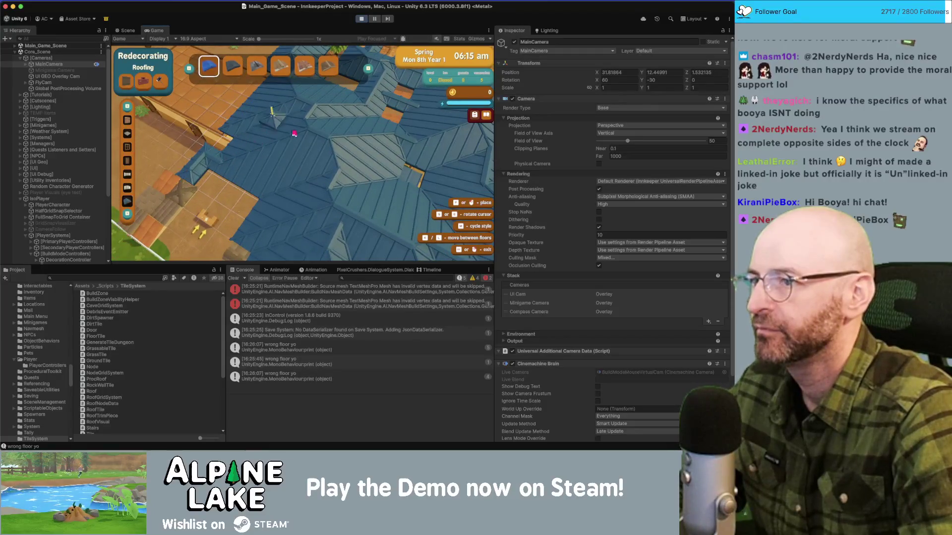
key("w")
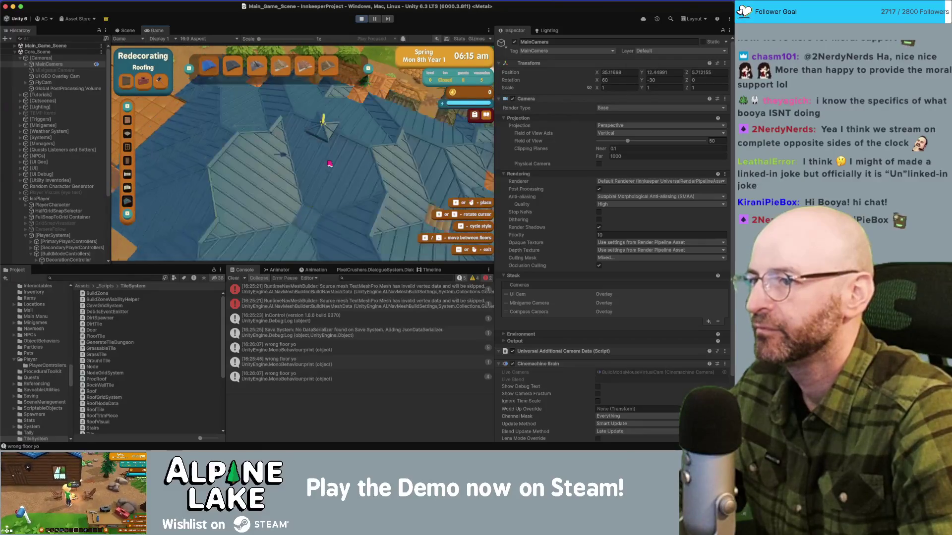
- Select the first roof piece and enter Building mode with Roof A Metal Gabled
key("1")
key("s")
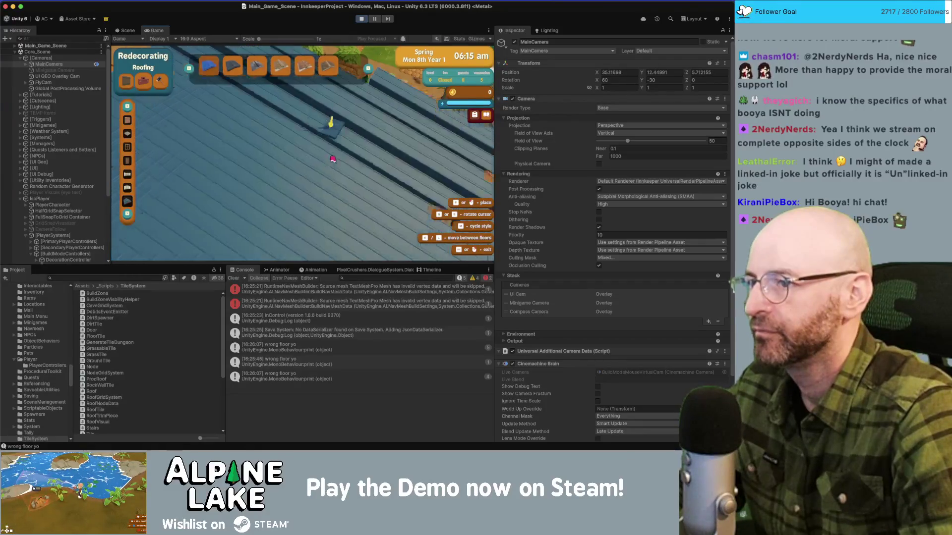
scroll(332, 159, "down", 5)
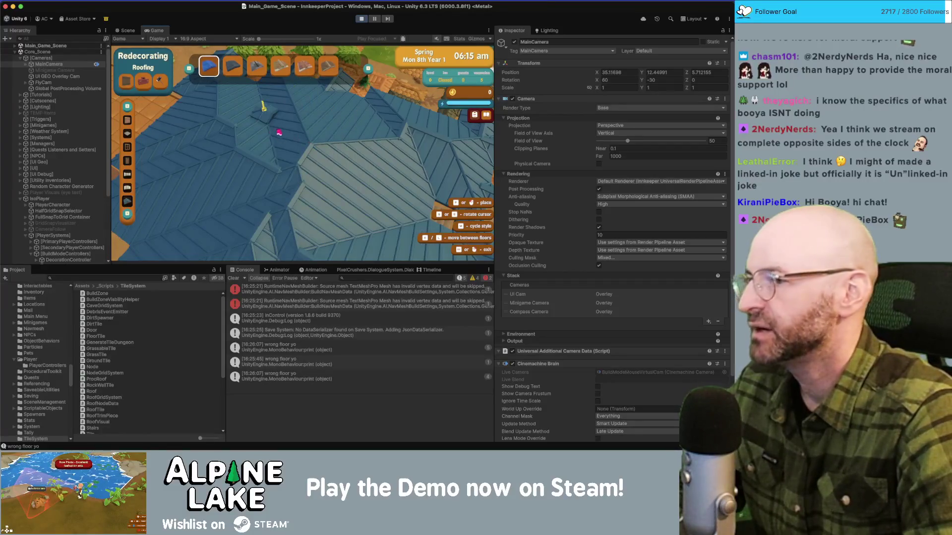
key("a")
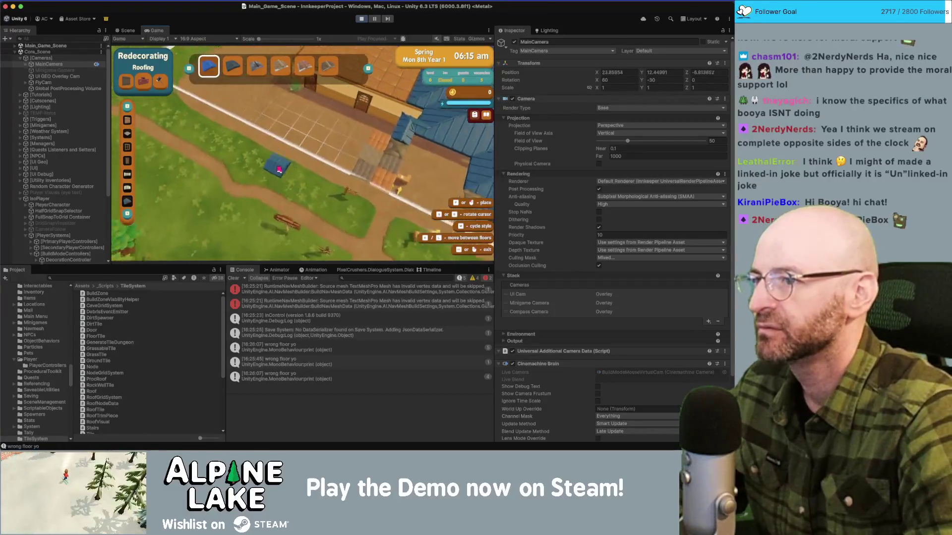
key("d")
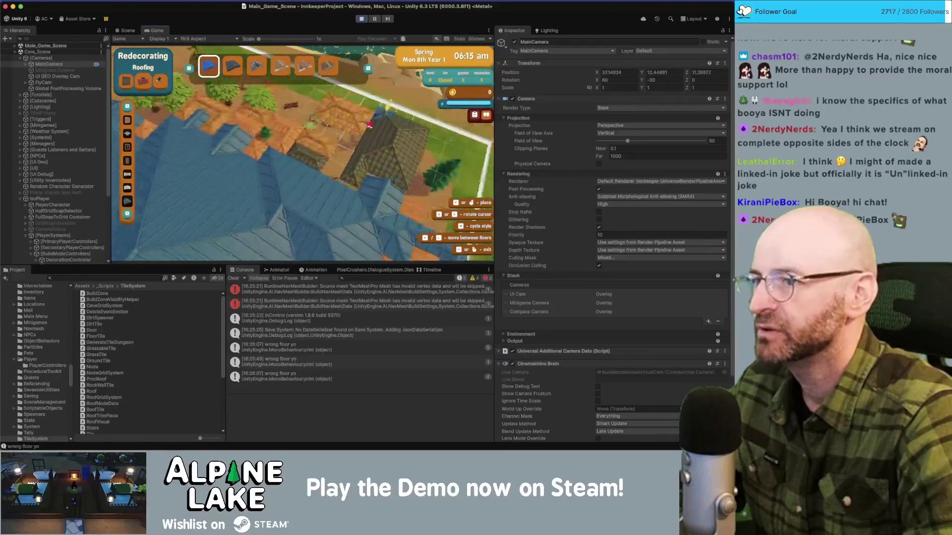
key("w")
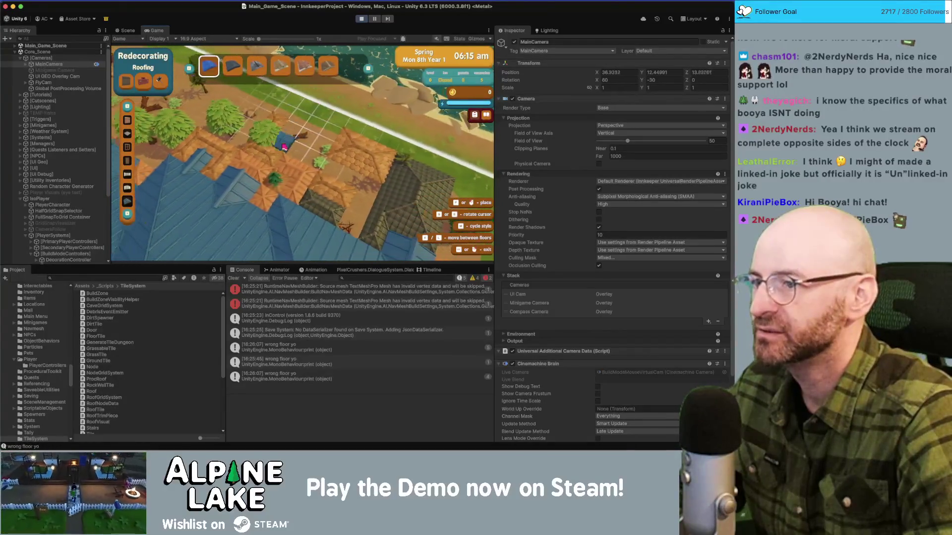
key("a")
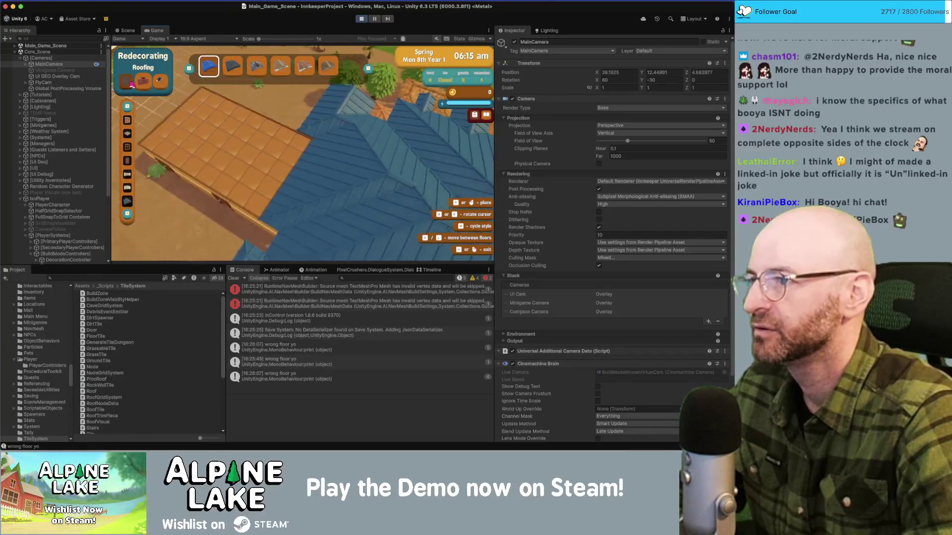
left_click(130, 83)
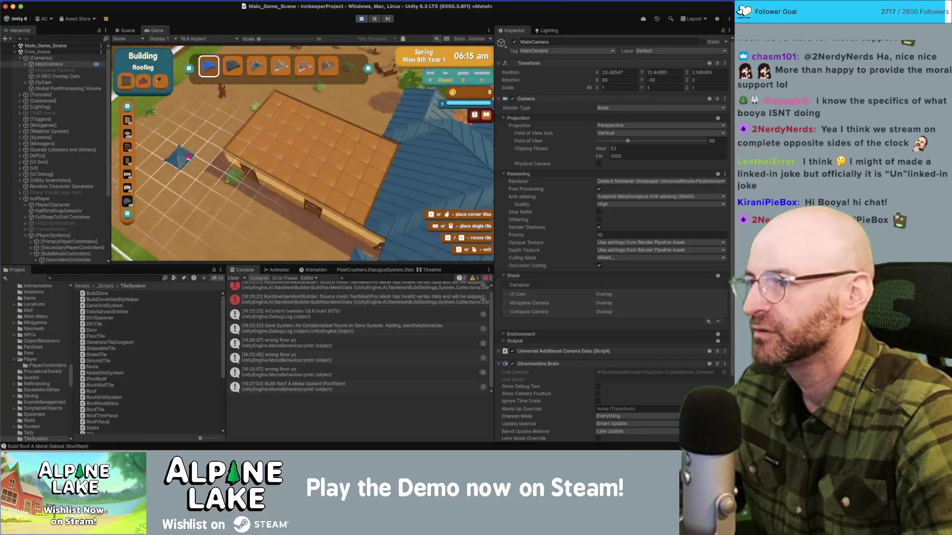